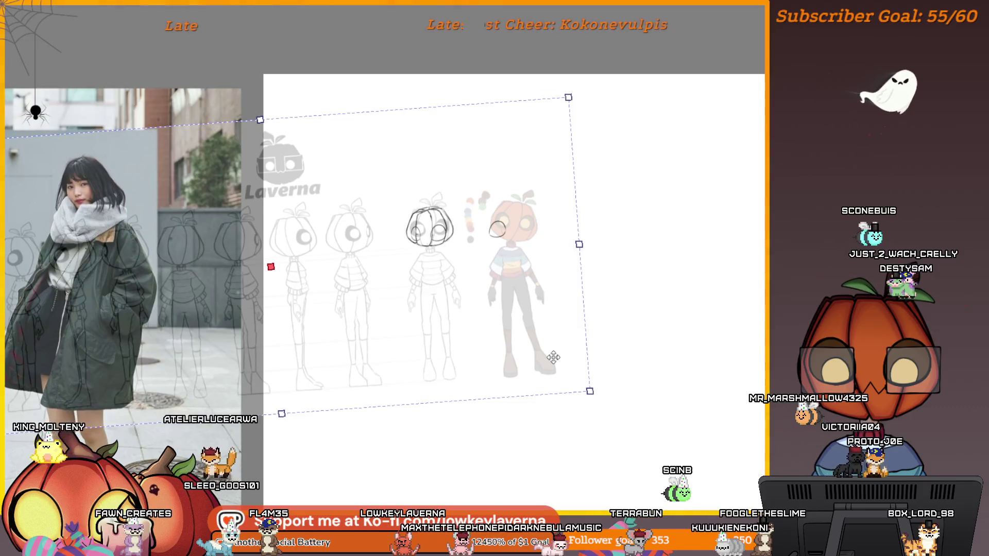
Step: Zoom to the third figure's head and toggle undo/redo until its outline fades to light grey, eyes staying dark
{"action": "scroll", "coordinate": [495, 114], "scroll_direction": "up", "scroll_amount": 5}
{"action": "mouse_move", "coordinate": [494, 115]}
{"action": "left_mouse_down"}
{"action": "mouse_move", "coordinate": [474, 265]}
{"action": "mouse_move", "coordinate": [568, 304]}
{"action": "left_mouse_up"}
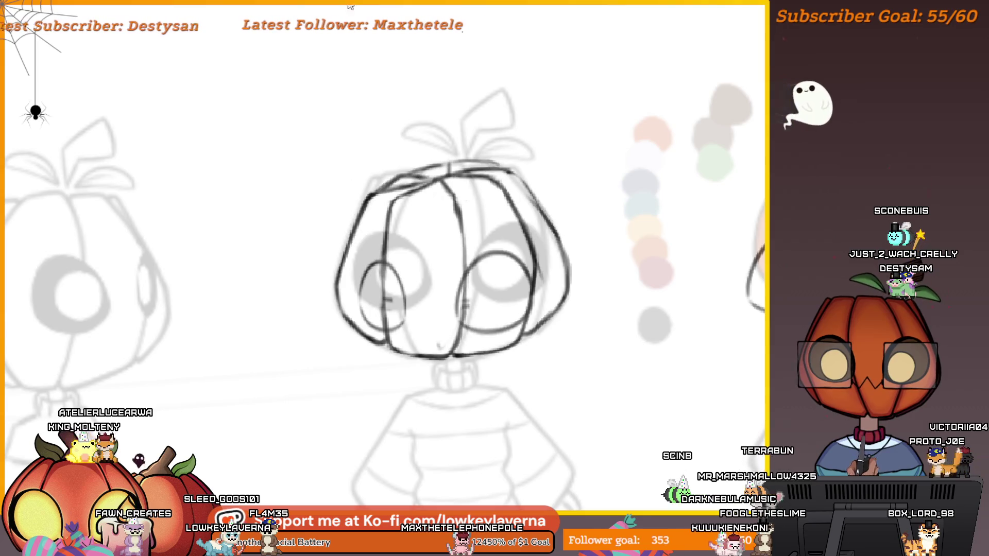
{"action": "scroll", "coordinate": [407, 92], "scroll_direction": "down", "scroll_amount": 2}
{"action": "left_click_drag", "start_coordinate": [508, 147], "coordinate": [535, 283]}
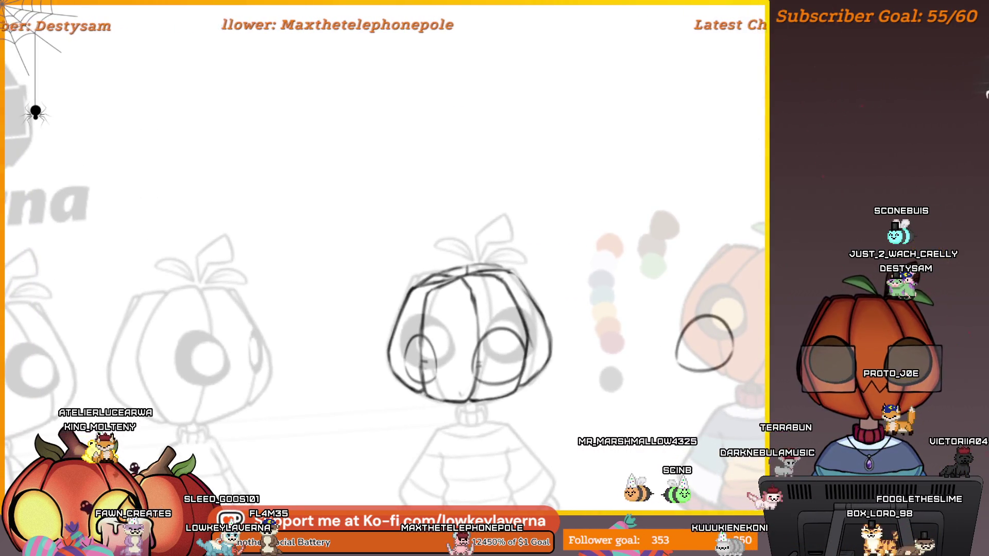
{"action": "key", "text": "ctrl+z"}
{"action": "key", "text": "ctrl+y"}
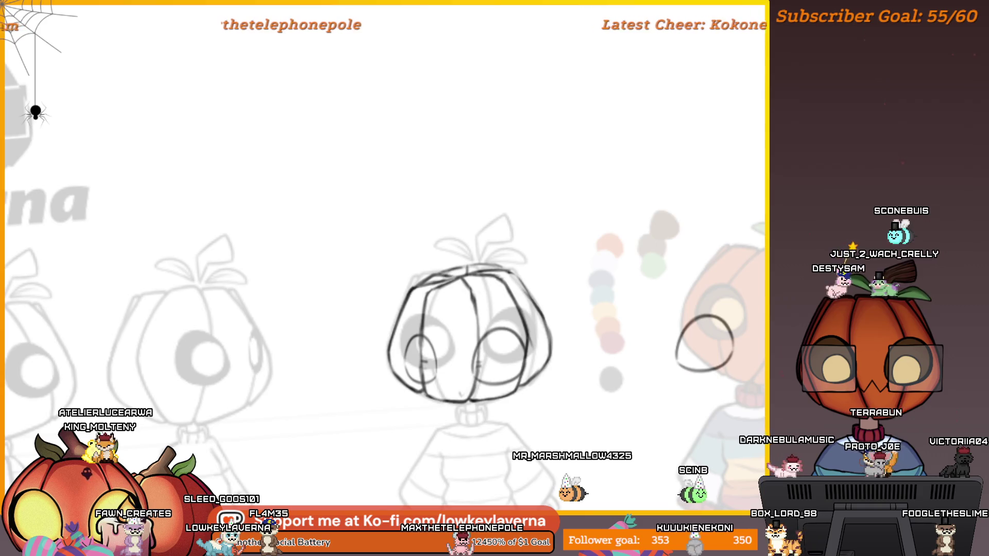
{"action": "key", "text": "ctrl+z"}
{"action": "key", "text": "ctrl+y"}
{"action": "key", "text": "ctrl+z"}
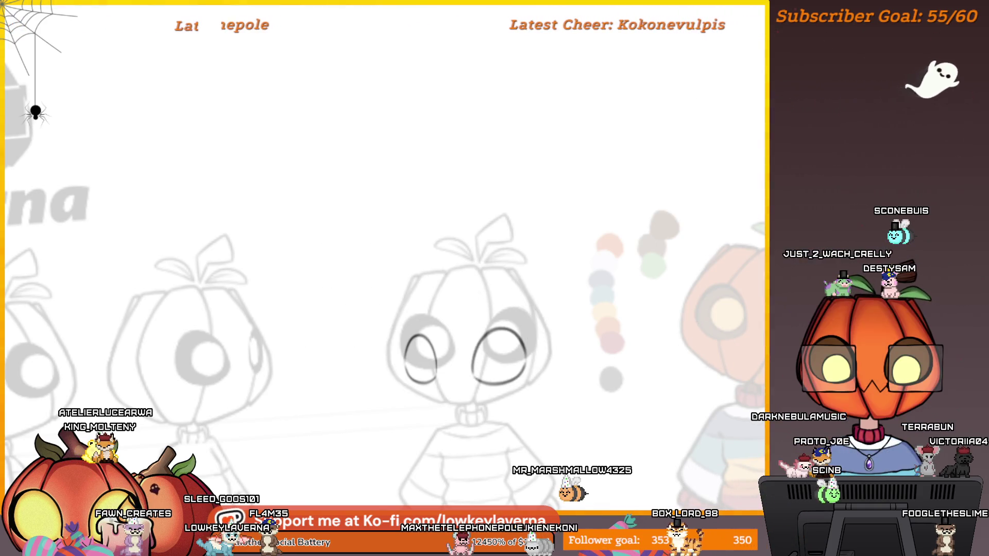
{"action": "key", "text": "ctrl+y"}
{"action": "key", "text": "ctrl+z"}
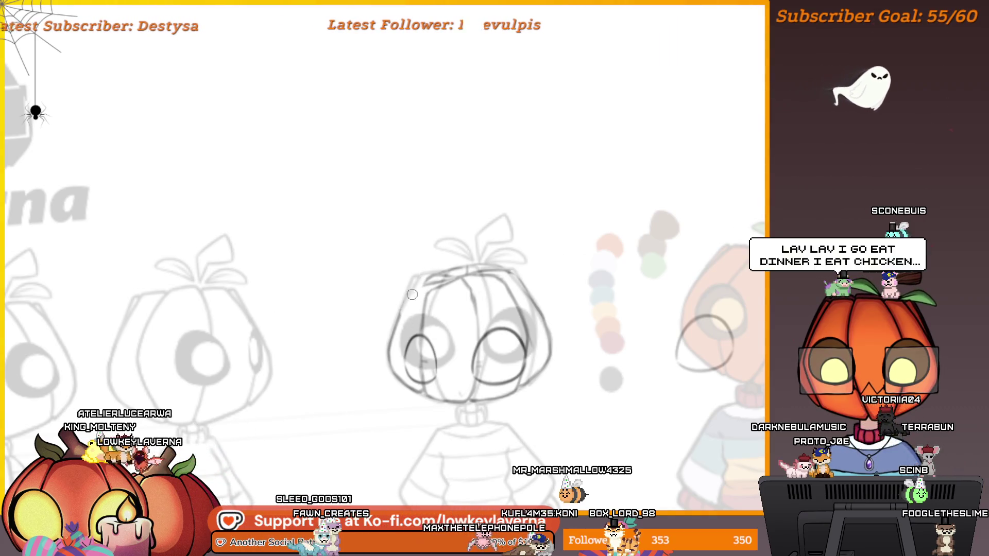
Step: Lasso the pumpkin head's top, rotate it slightly clockwise and nudge it down
{"action": "left_click_drag", "start_coordinate": [468, 291], "coordinate": [545, 319]}
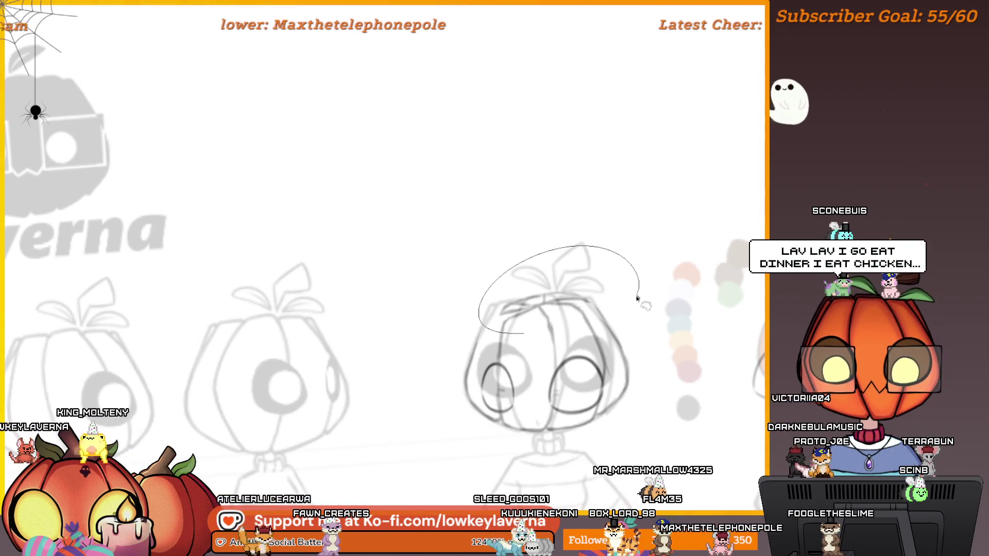
{"action": "left_click_drag", "start_coordinate": [605, 313], "coordinate": [525, 329]}
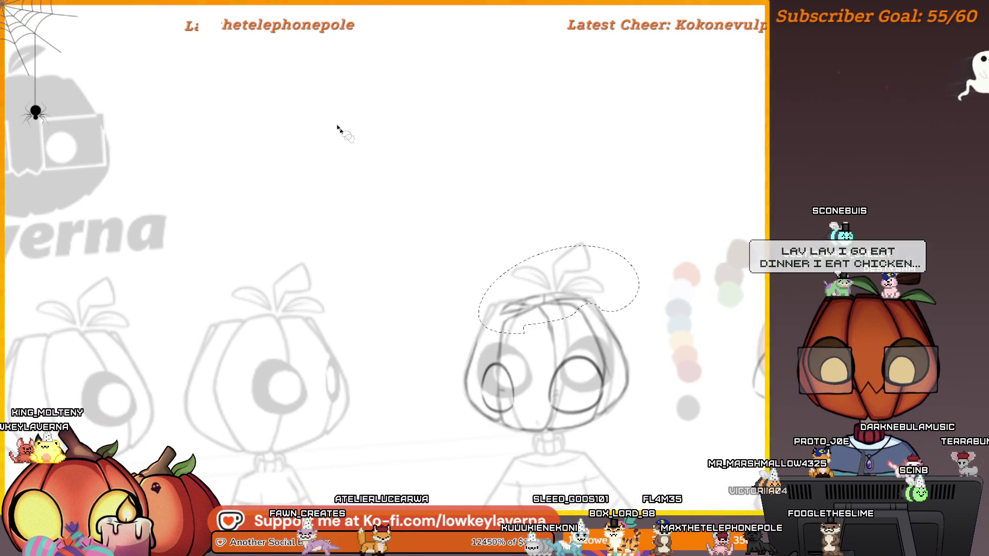
{"action": "key", "text": "ctrl+t"}
{"action": "left_click_drag", "start_coordinate": [682, 241], "coordinate": [682, 258]}
{"action": "left_click_drag", "start_coordinate": [598, 270], "coordinate": [603, 278]}
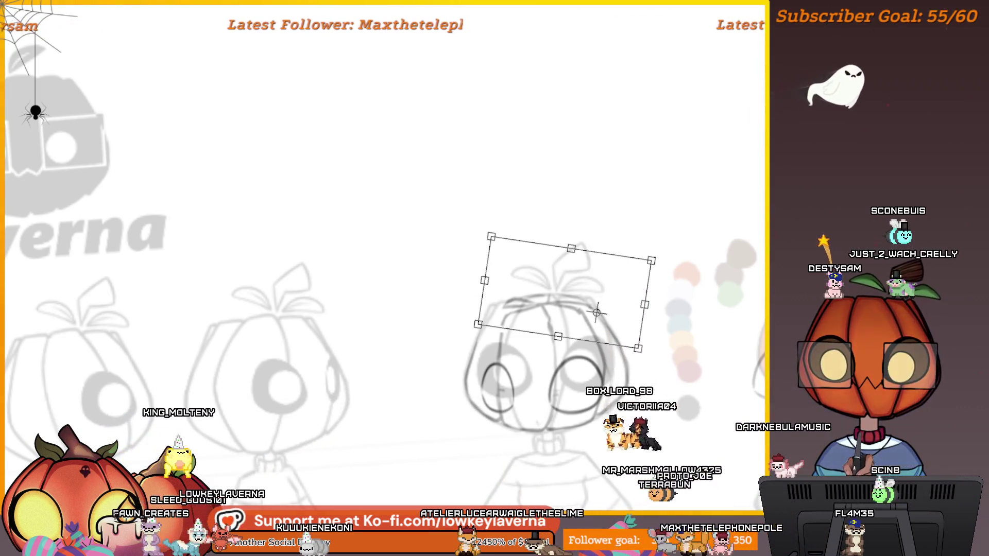
{"action": "key", "text": "Return"}
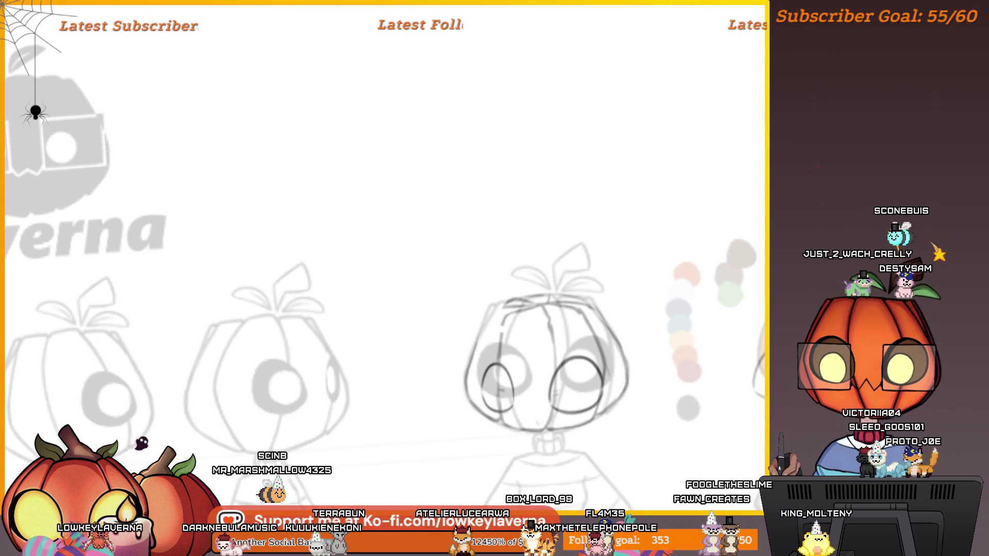
Step: Zoom in on the pumpkin head, ink its dark outline and vertical ridges, then zoom back out
{"action": "scroll", "coordinate": [500, 343], "scroll_direction": "up", "scroll_amount": 3}
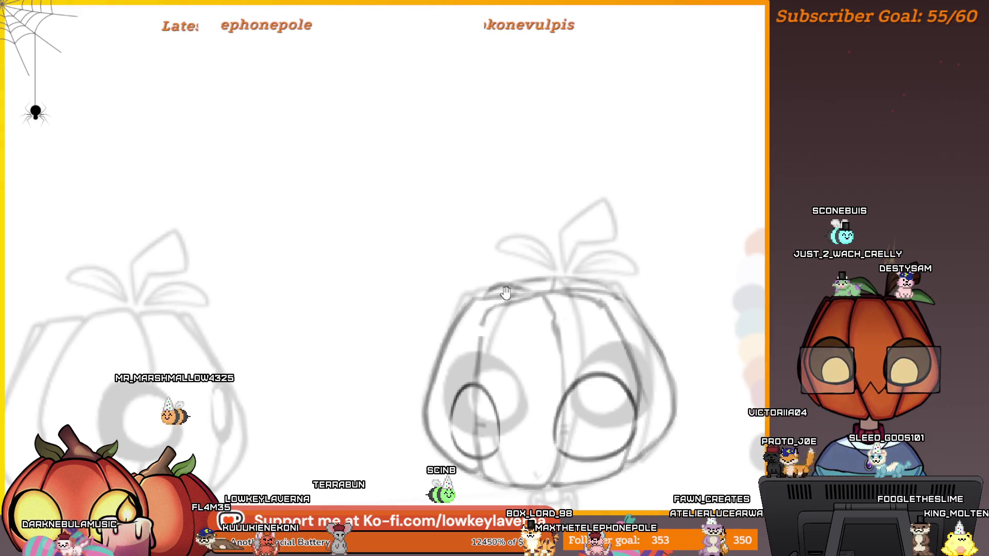
{"action": "left_click_drag", "start_coordinate": [460, 314], "coordinate": [510, 332]}
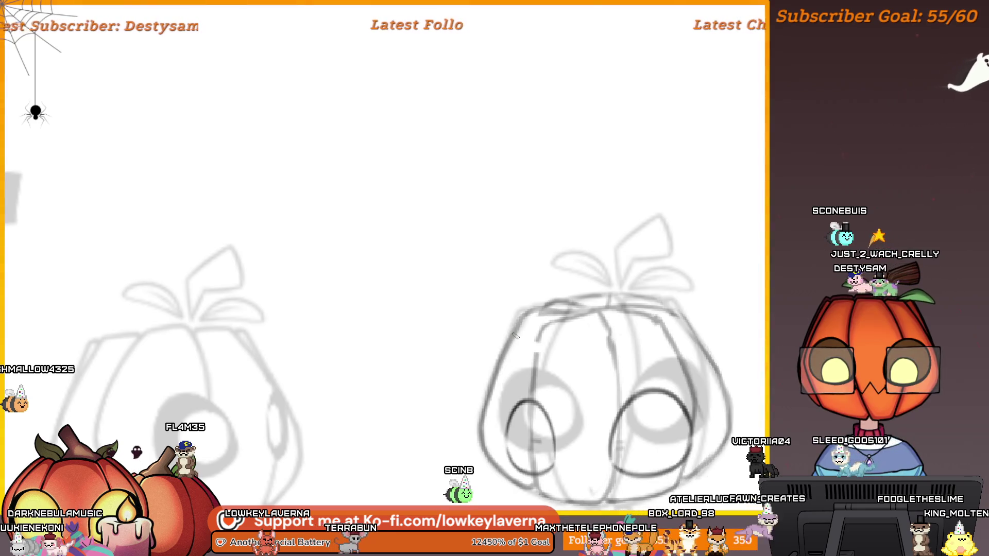
{"action": "left_click_drag", "start_coordinate": [619, 305], "coordinate": [520, 332]}
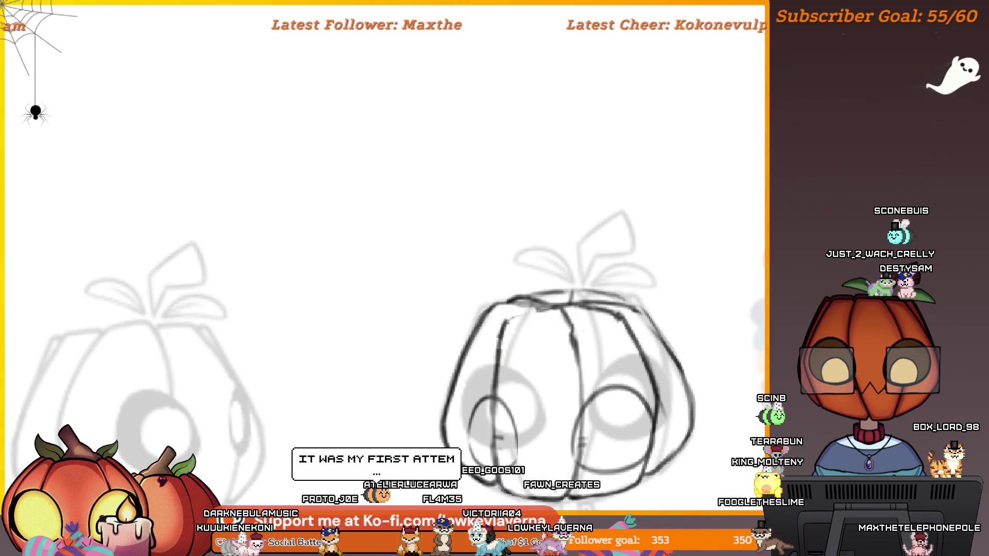
{"action": "scroll", "coordinate": [594, 273], "scroll_direction": "down", "scroll_amount": 3}
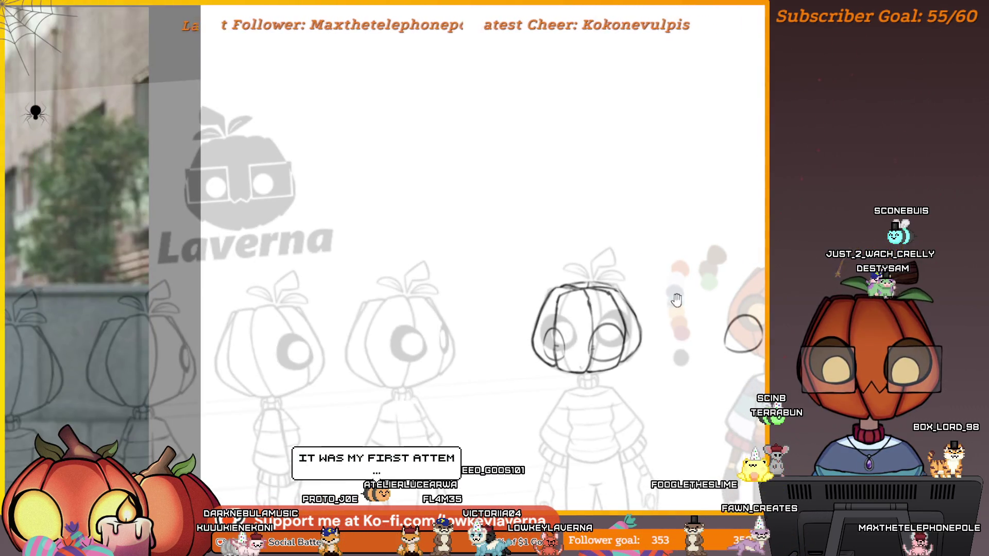
Step: Compare the inked pumpkin head against the reference photo and the coloured pumpkin reference
{"action": "left_click_drag", "start_coordinate": [675, 301], "coordinate": [639, 306]}
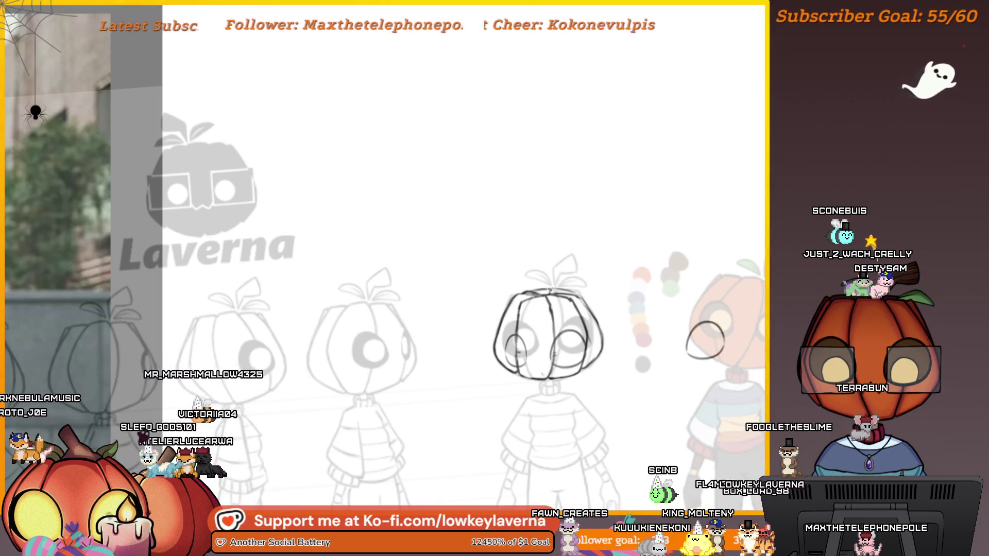
{"action": "scroll", "coordinate": [543, 278], "scroll_direction": "up", "scroll_amount": 5}
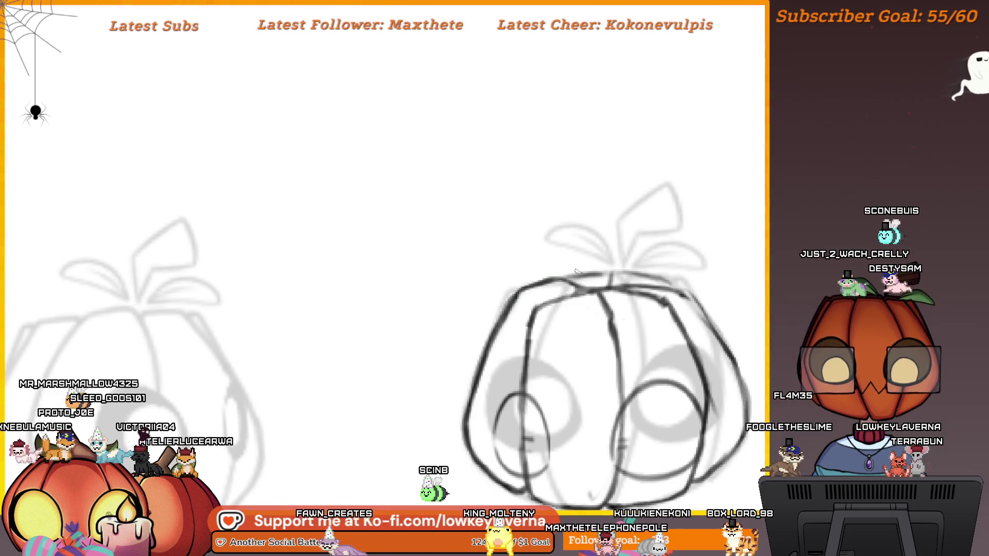
{"action": "scroll", "coordinate": [569, 188], "scroll_direction": "down", "scroll_amount": 5}
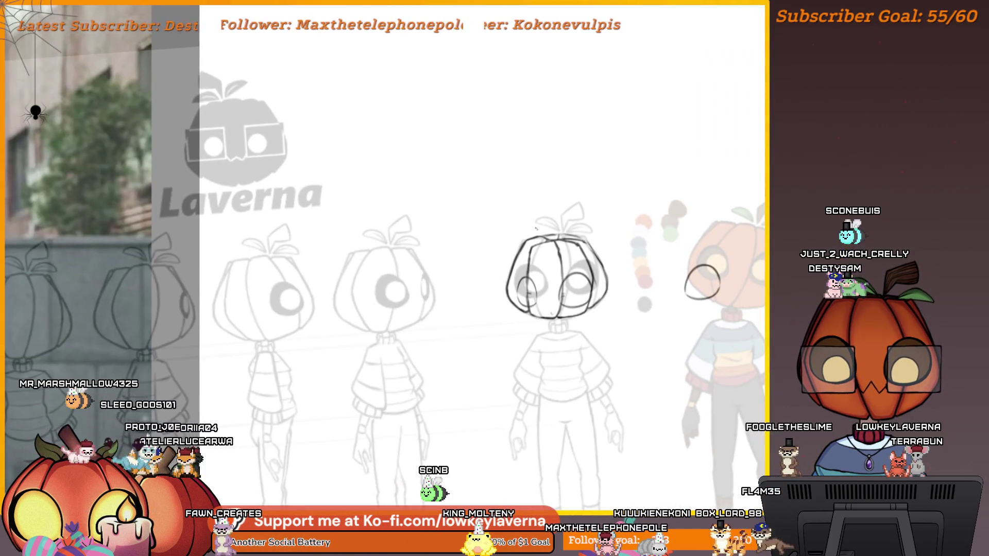
{"action": "scroll", "coordinate": [538, 225], "scroll_direction": "up", "scroll_amount": 4}
{"action": "left_click_drag", "start_coordinate": [579, 222], "coordinate": [648, 269]}
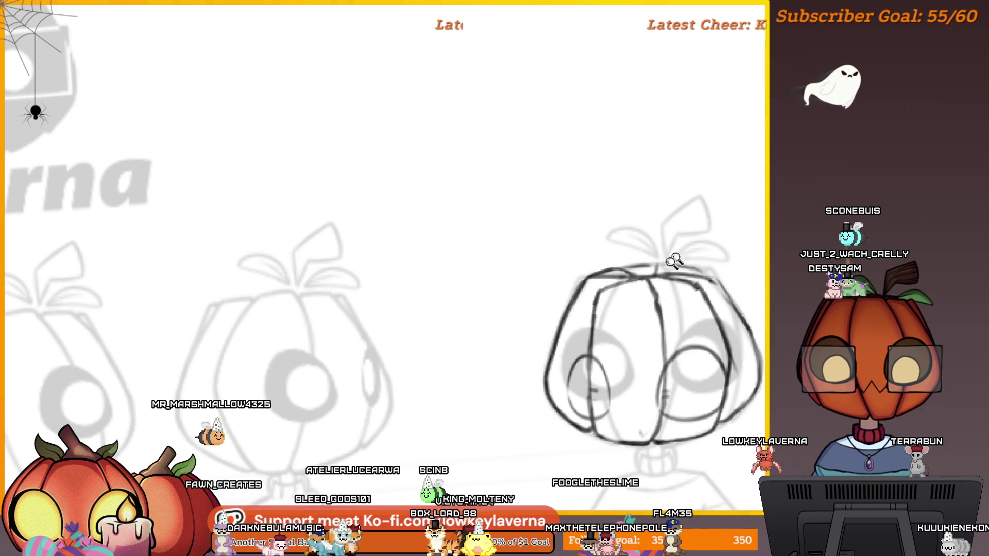
{"action": "scroll", "coordinate": [680, 254], "scroll_direction": "down", "scroll_amount": 4}
{"action": "left_click_drag", "start_coordinate": [739, 299], "coordinate": [644, 320]}
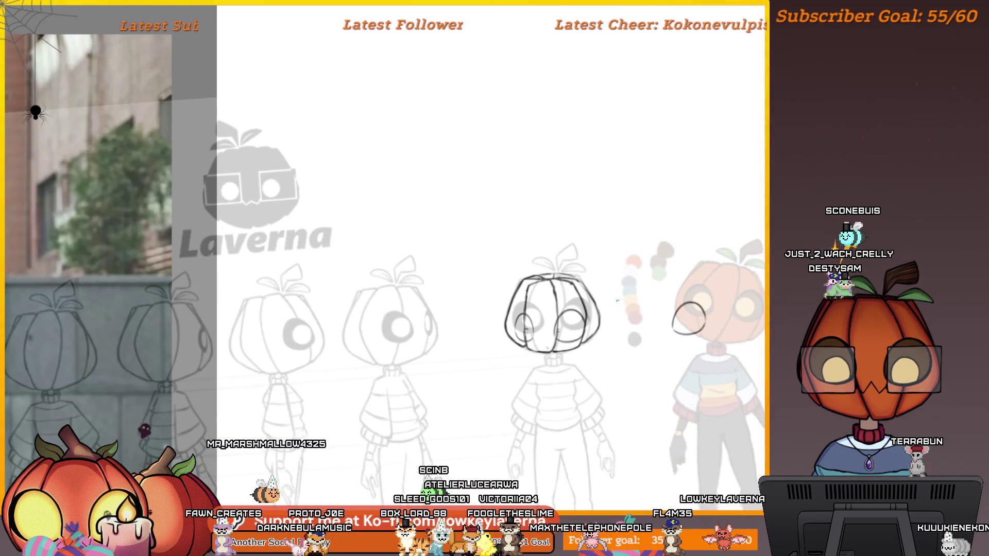
Step: Touch up the head's line art and eye ovals while zooming and repositioning the turnaround sheet
{"action": "scroll", "coordinate": [604, 275], "scroll_direction": "up", "scroll_amount": 3}
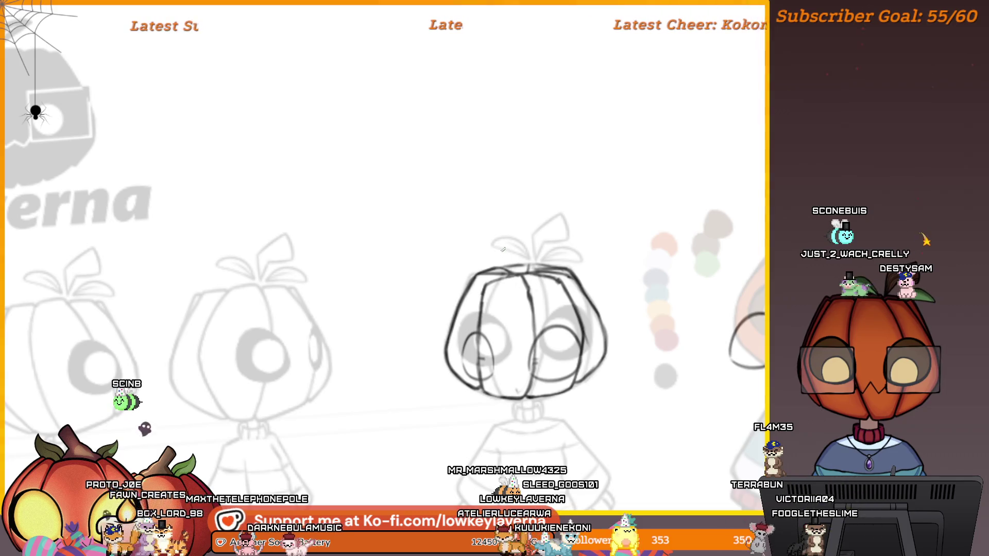
{"action": "scroll", "coordinate": [607, 245], "scroll_direction": "up", "scroll_amount": 3}
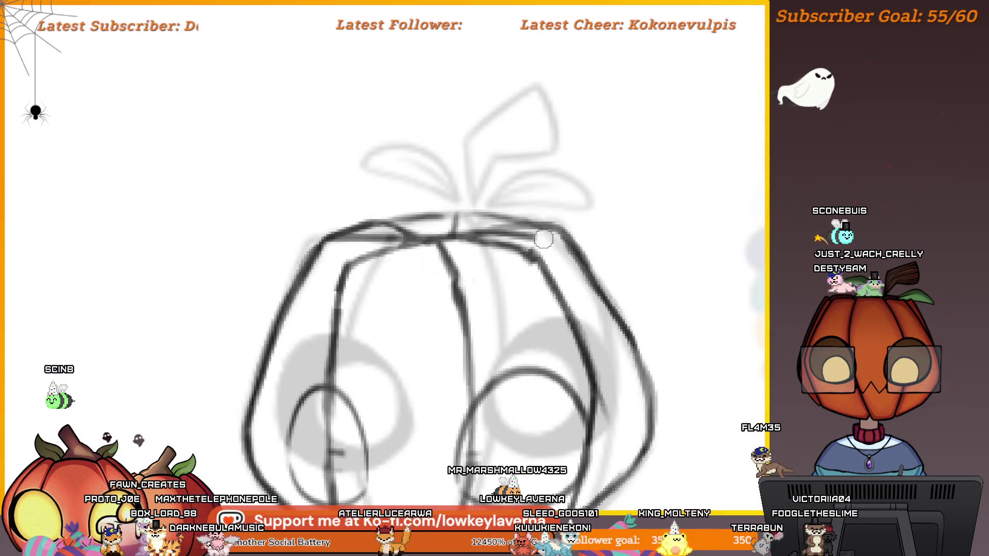
{"action": "scroll", "coordinate": [565, 238], "scroll_direction": "down", "scroll_amount": 5}
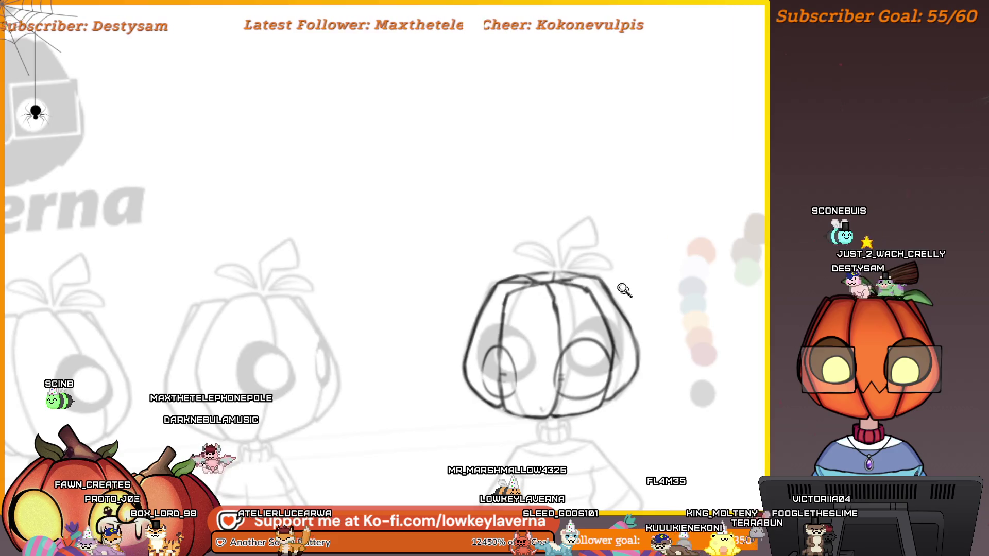
{"action": "scroll", "coordinate": [607, 246], "scroll_direction": "down", "scroll_amount": 3}
{"action": "scroll", "coordinate": [608, 246], "scroll_direction": "up", "scroll_amount": 4}
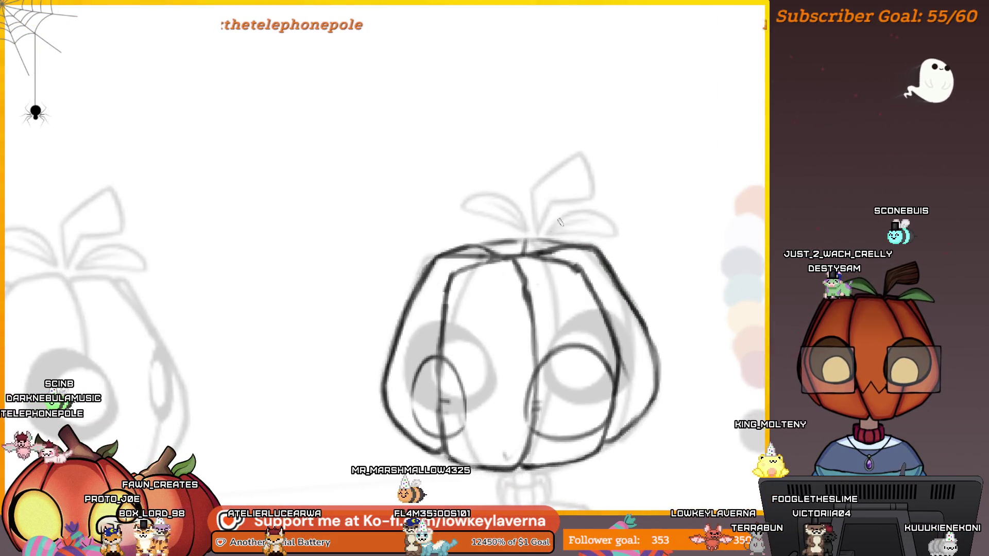
{"action": "scroll", "coordinate": [602, 246], "scroll_direction": "down", "scroll_amount": 4}
{"action": "left_click_drag", "start_coordinate": [688, 215], "coordinate": [647, 243]}
{"action": "scroll", "coordinate": [625, 265], "scroll_direction": "up", "scroll_amount": 2}
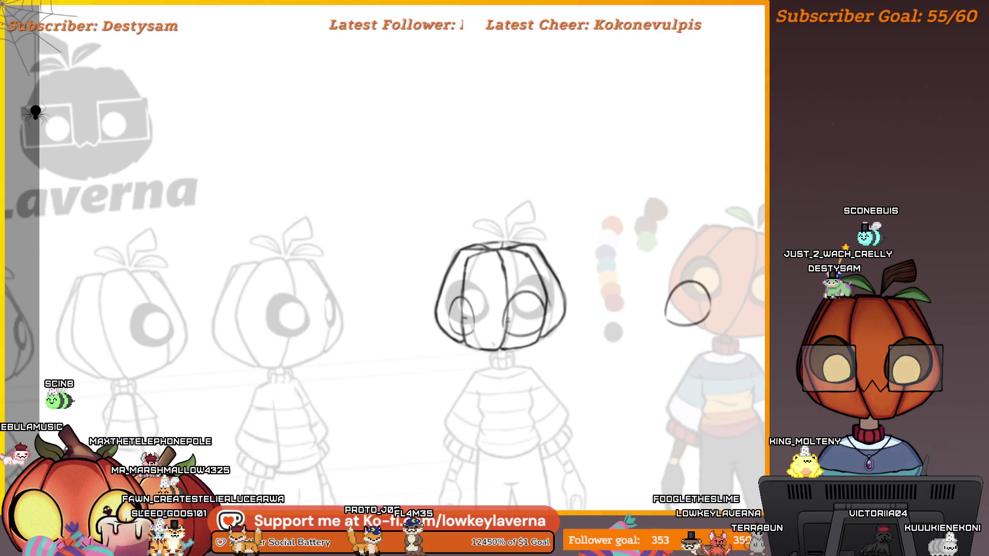
Step: Nudge the eye ovals up and slightly left, checking proportions in a mirrored view
{"action": "key", "text": "Return"}
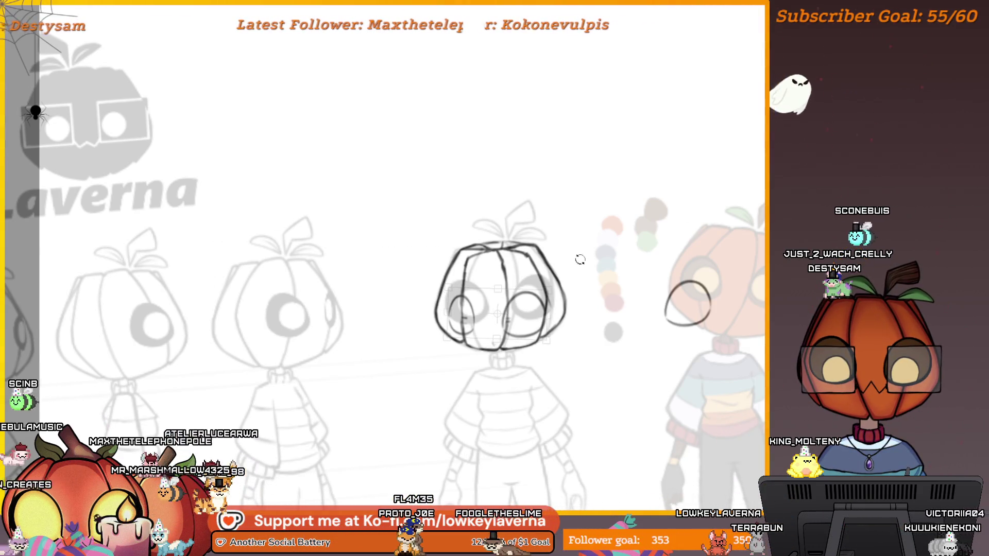
{"action": "left_click_drag", "start_coordinate": [530, 303], "coordinate": [531, 299]}
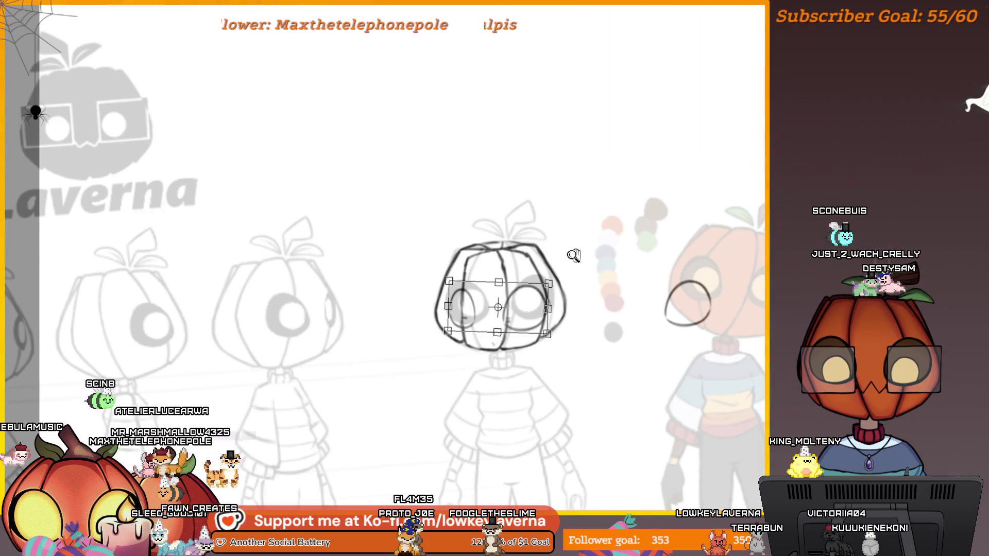
{"action": "scroll", "coordinate": [574, 254], "scroll_direction": "down", "scroll_amount": 2}
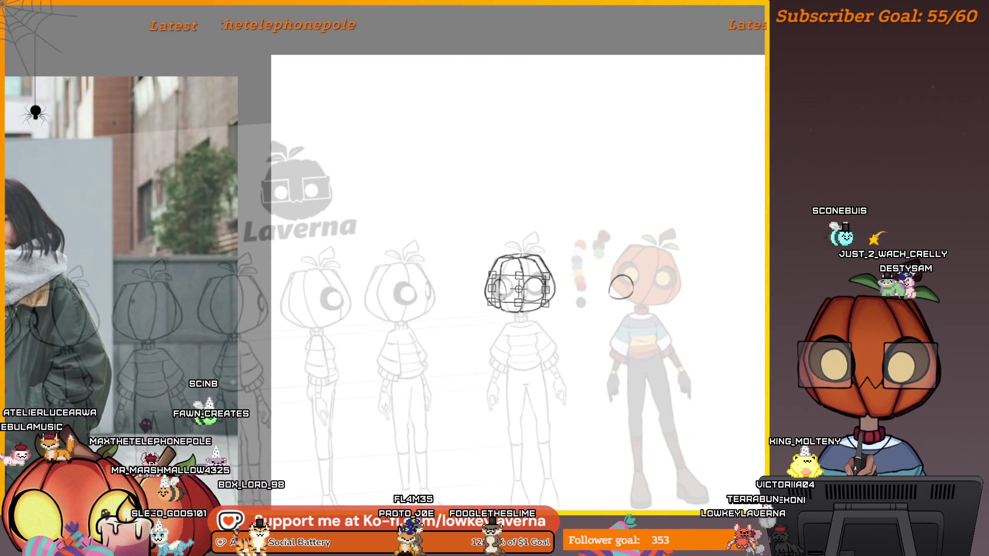
{"action": "scroll", "coordinate": [455, 130], "scroll_direction": "down", "scroll_amount": 1}
{"action": "left_click_drag", "start_coordinate": [456, 131], "coordinate": [404, 324]}
{"action": "scroll", "coordinate": [404, 325], "scroll_direction": "down", "scroll_amount": 2}
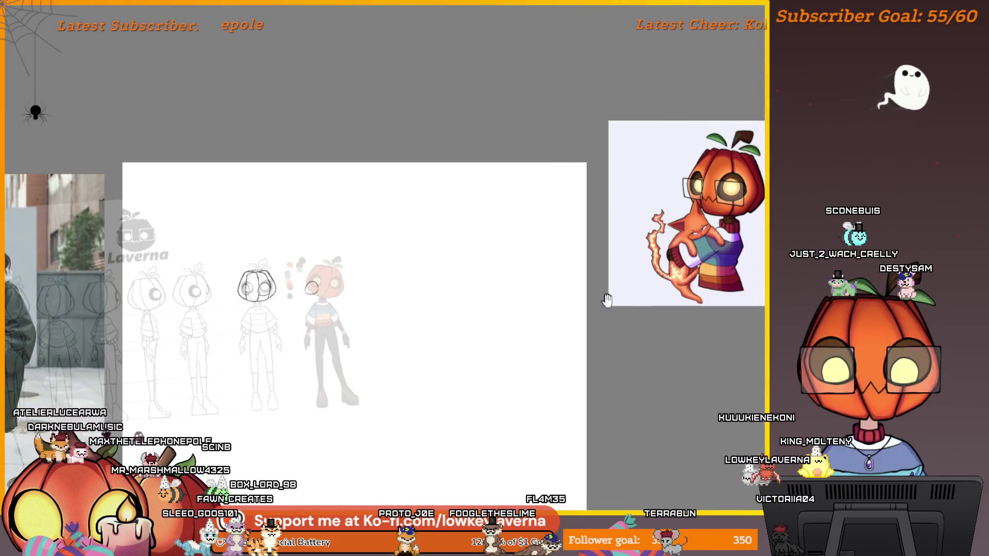
{"action": "left_click_drag", "start_coordinate": [601, 298], "coordinate": [556, 324]}
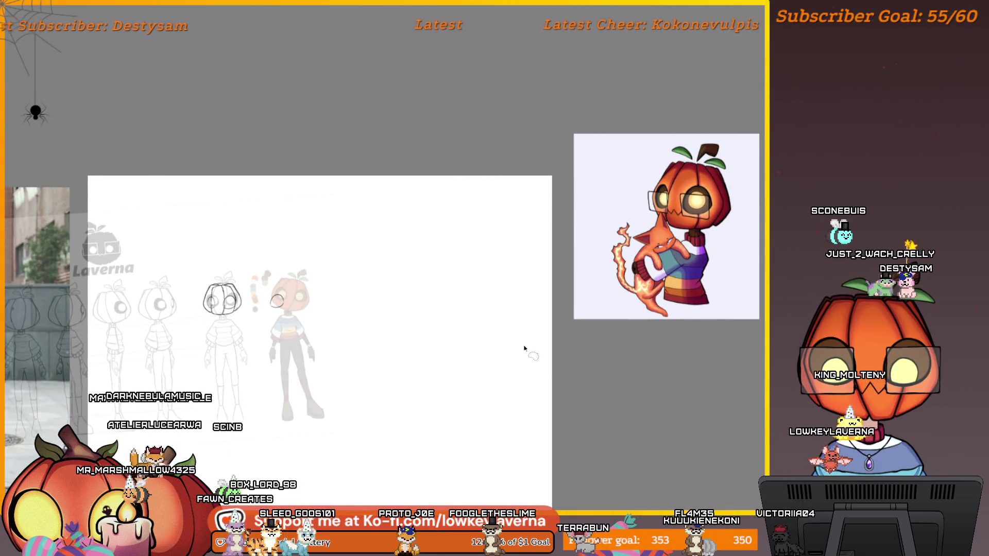
{"action": "scroll", "coordinate": [498, 377], "scroll_direction": "up", "scroll_amount": 4}
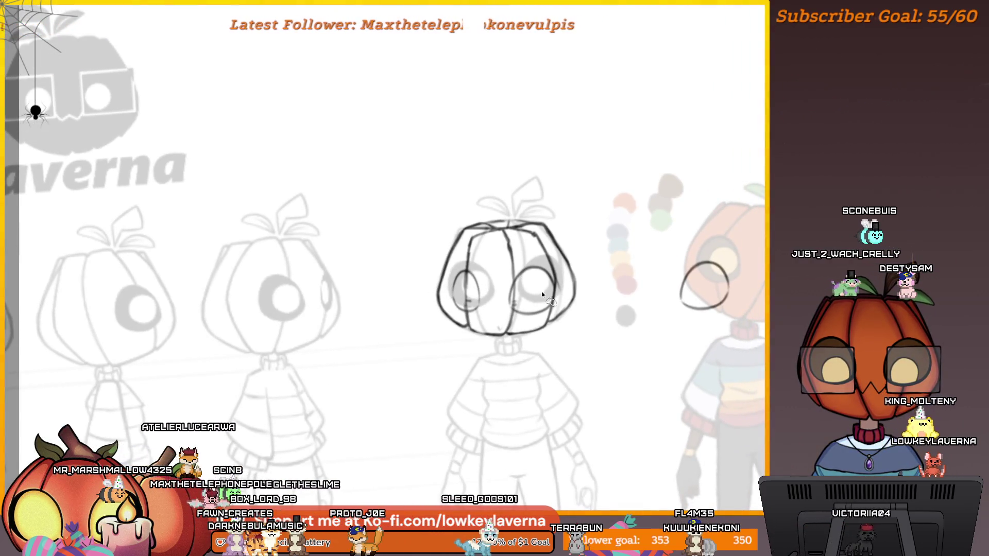
{"action": "left_click_drag", "start_coordinate": [522, 294], "coordinate": [515, 298]}
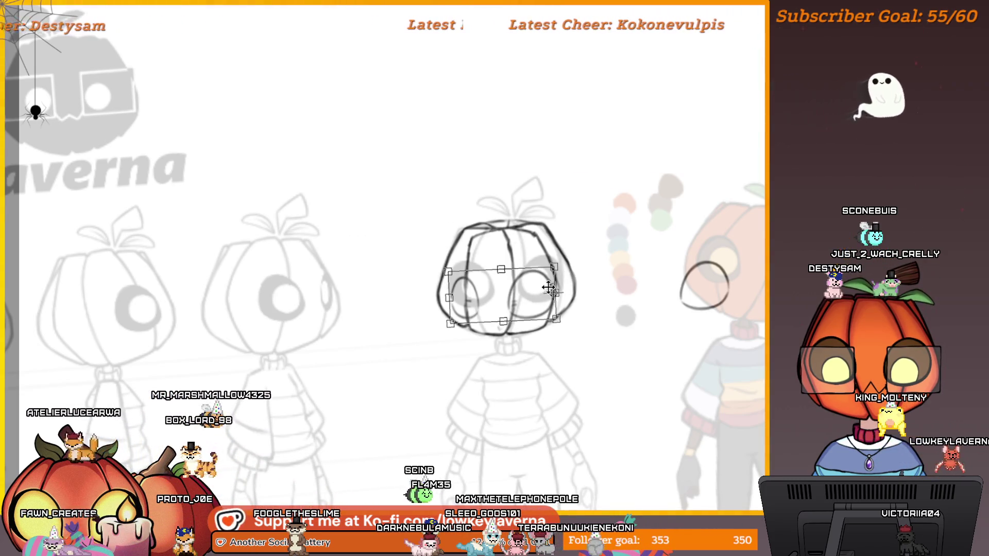
{"action": "key", "text": "m"}
{"action": "key", "text": "m"}
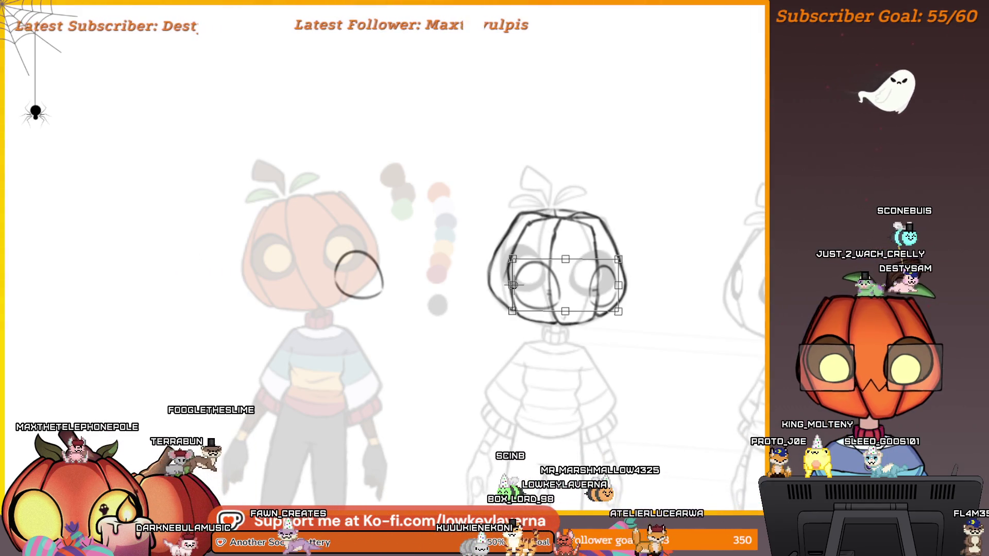
{"action": "key", "text": "Return"}
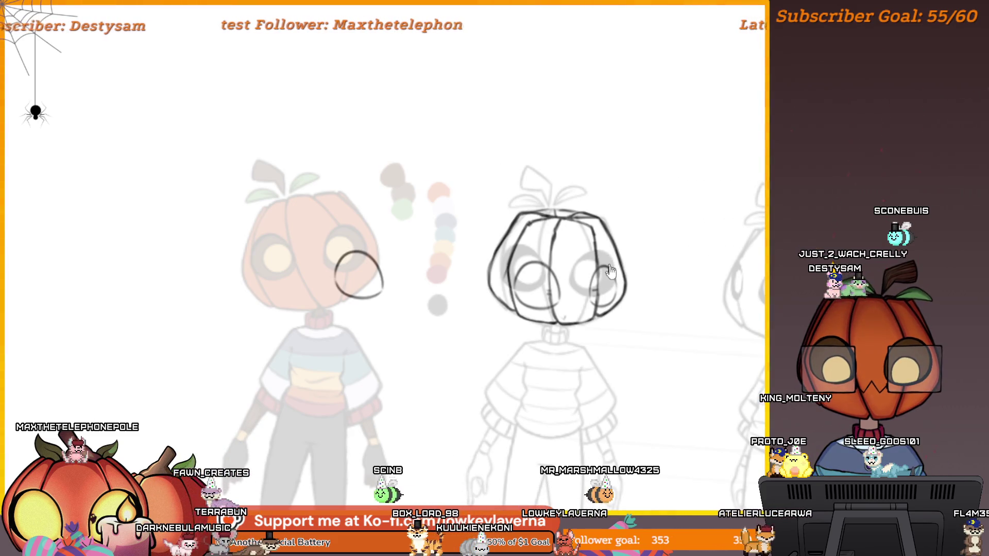
Step: Move the eyes about 20 px further left and flatten them slightly from the top
{"action": "scroll", "coordinate": [609, 269], "scroll_direction": "up", "scroll_amount": 4}
{"action": "key", "text": "ctrl+t"}
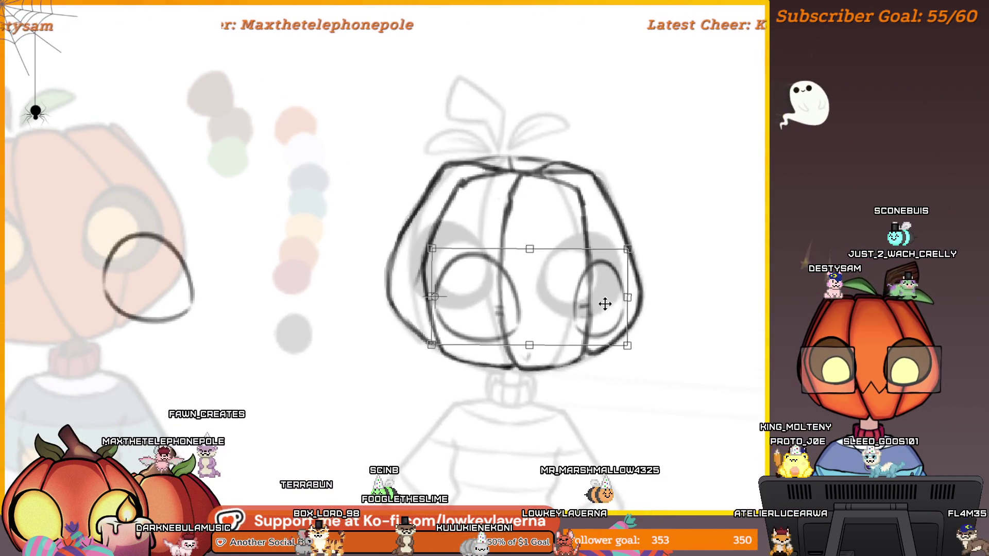
{"action": "left_click_drag", "start_coordinate": [605, 313], "coordinate": [591, 315]}
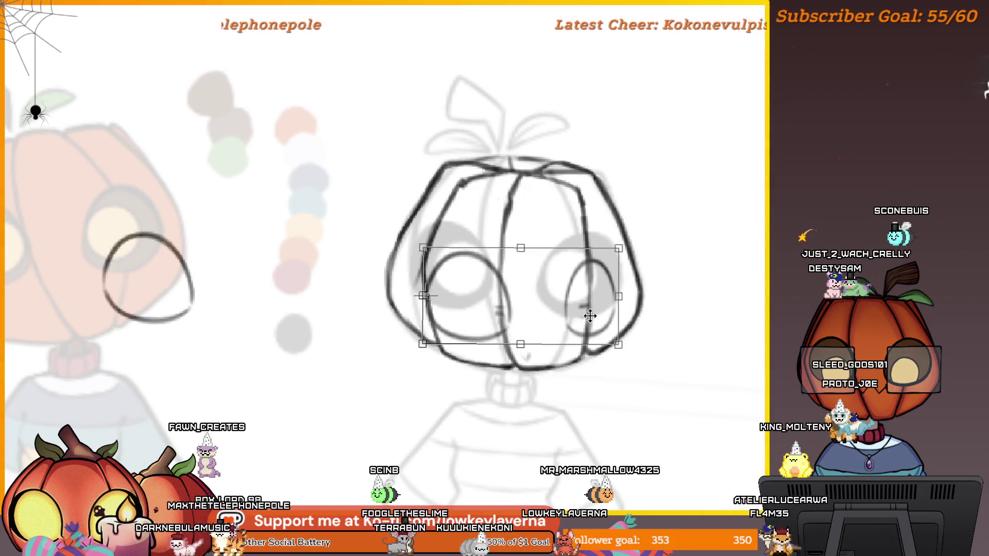
{"action": "scroll", "coordinate": [602, 252], "scroll_direction": "down", "scroll_amount": 4}
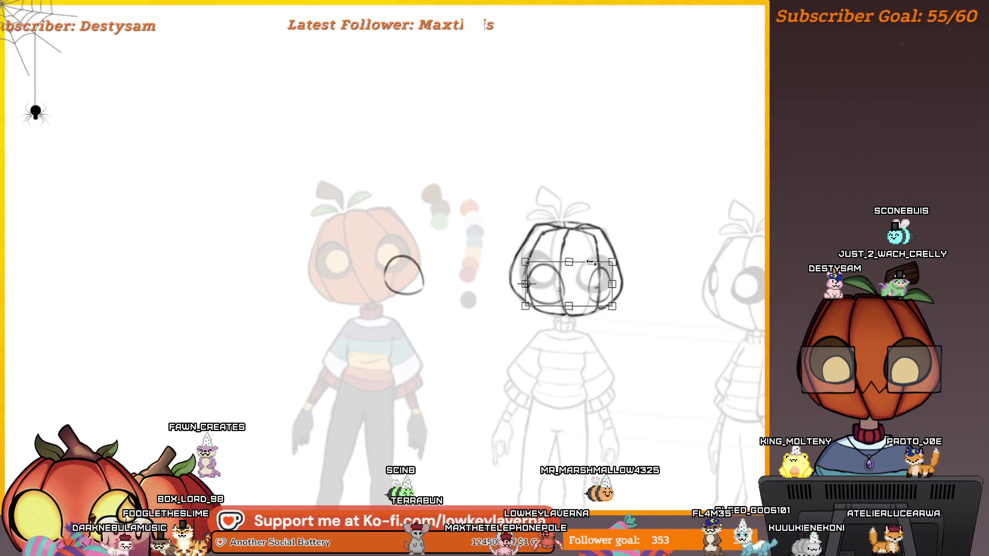
{"action": "left_click_drag", "start_coordinate": [569, 263], "coordinate": [570, 265]}
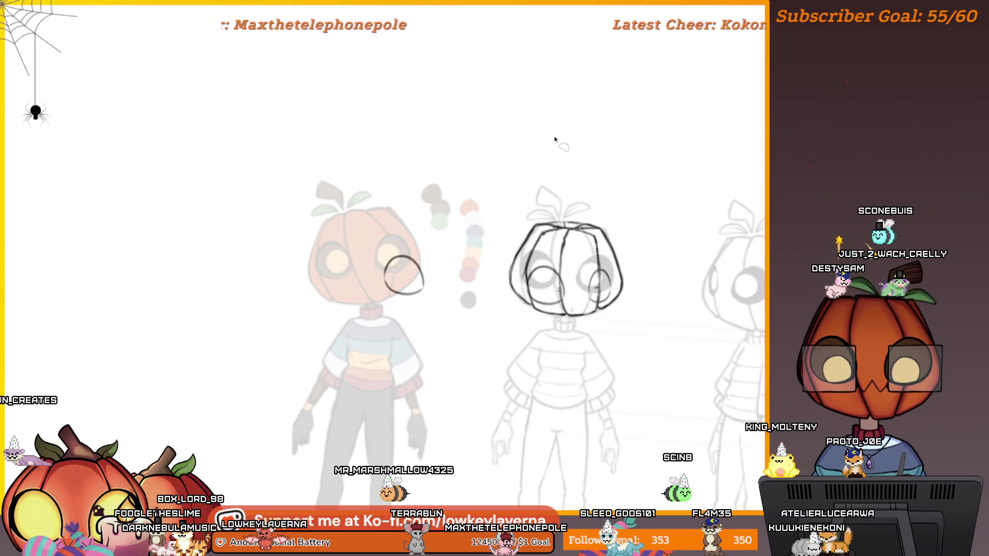
Step: Commit the eye change and flip the view back and forth to check the sketch
{"action": "key", "text": "m"}
{"action": "scroll", "coordinate": [515, 232], "scroll_direction": "down", "scroll_amount": 5}
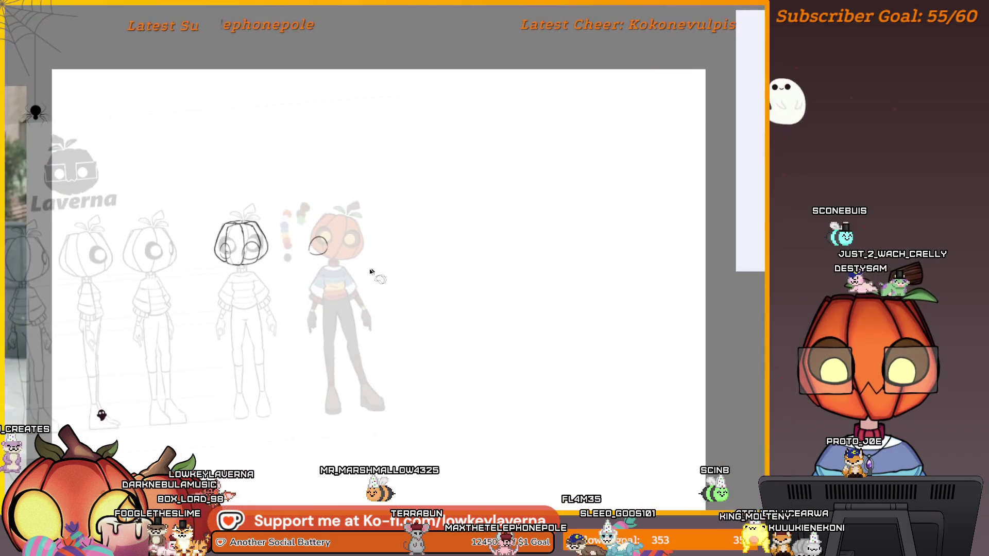
{"action": "scroll", "coordinate": [554, 285], "scroll_direction": "up", "scroll_amount": 1}
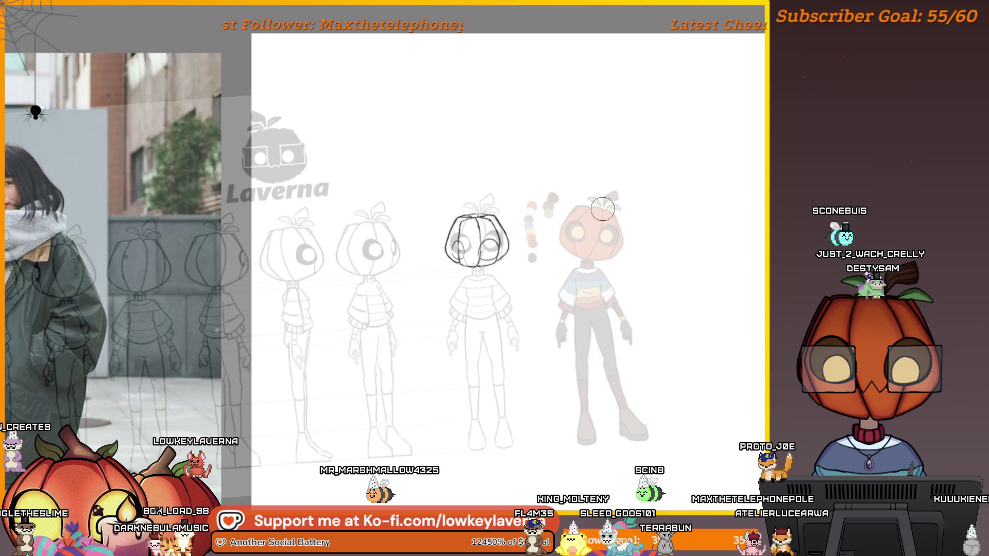
{"action": "key", "text": "m"}
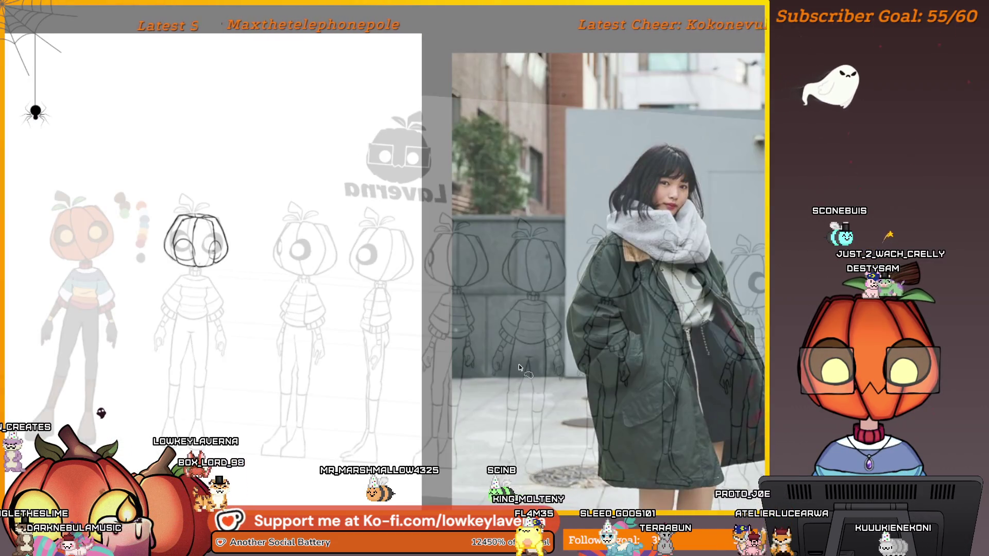
{"action": "key", "text": "m"}
Step: Adjust the pumpkin-head sketch's placement, then recheck it mirrored against the coat reference photo
{"action": "key", "text": "ctrl+t"}
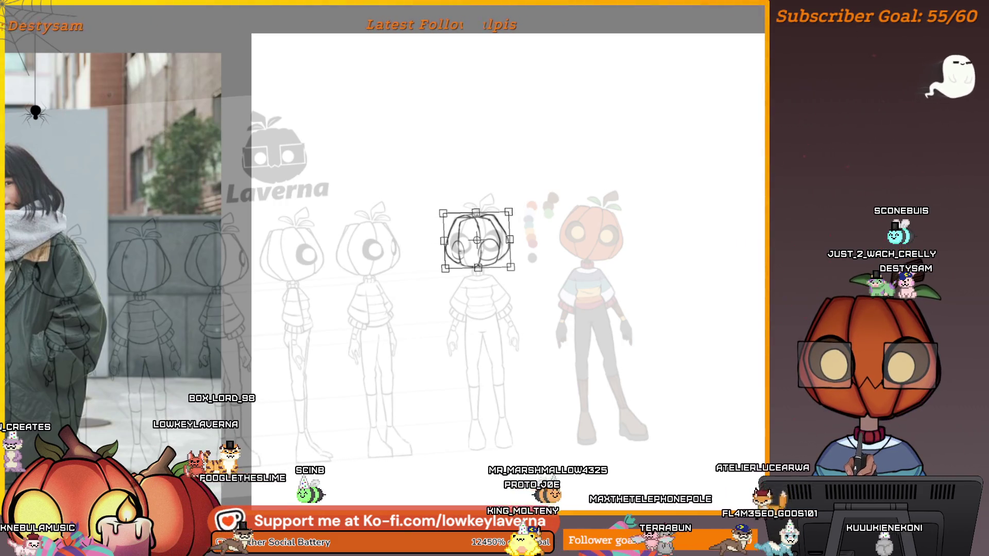
{"action": "key", "text": "Return"}
{"action": "key", "text": "m"}
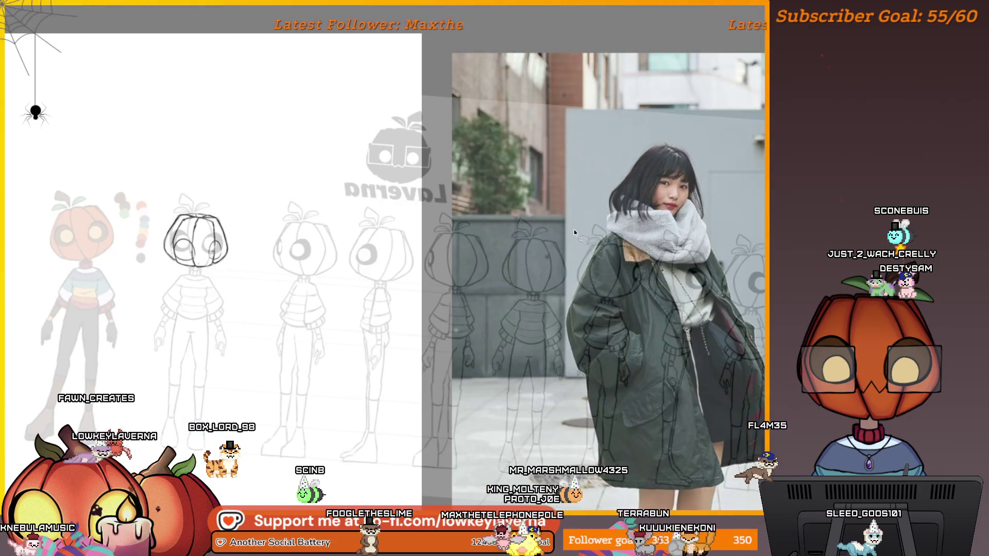
{"action": "key", "text": "m"}
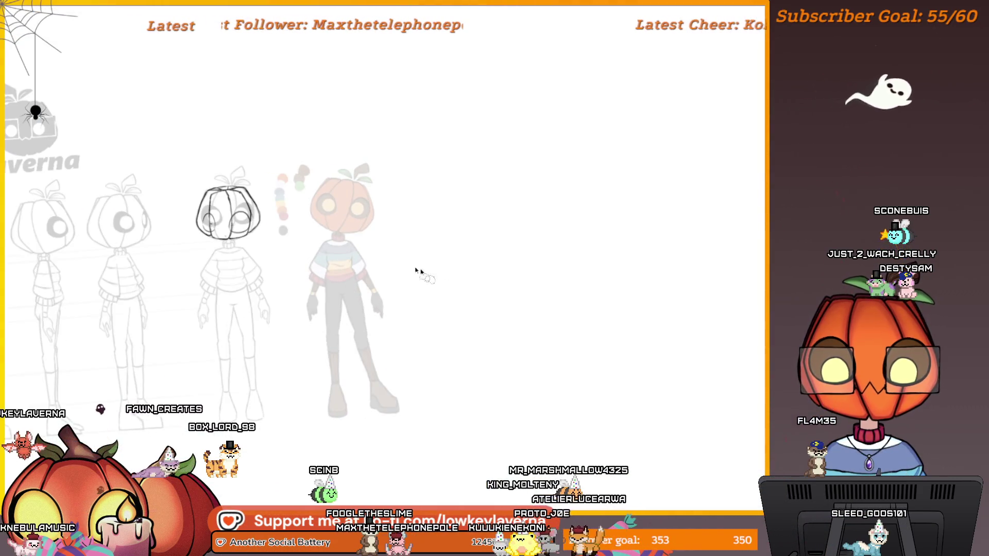
{"action": "scroll", "coordinate": [509, 221], "scroll_direction": "up", "scroll_amount": 5}
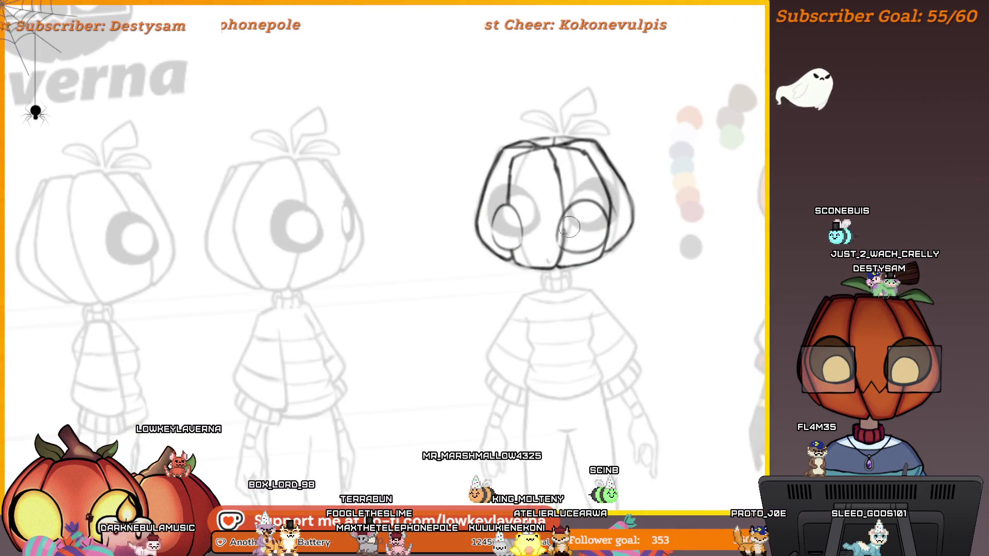
{"action": "scroll", "coordinate": [590, 199], "scroll_direction": "down", "scroll_amount": 5}
{"action": "scroll", "coordinate": [606, 235], "scroll_direction": "up", "scroll_amount": 4}
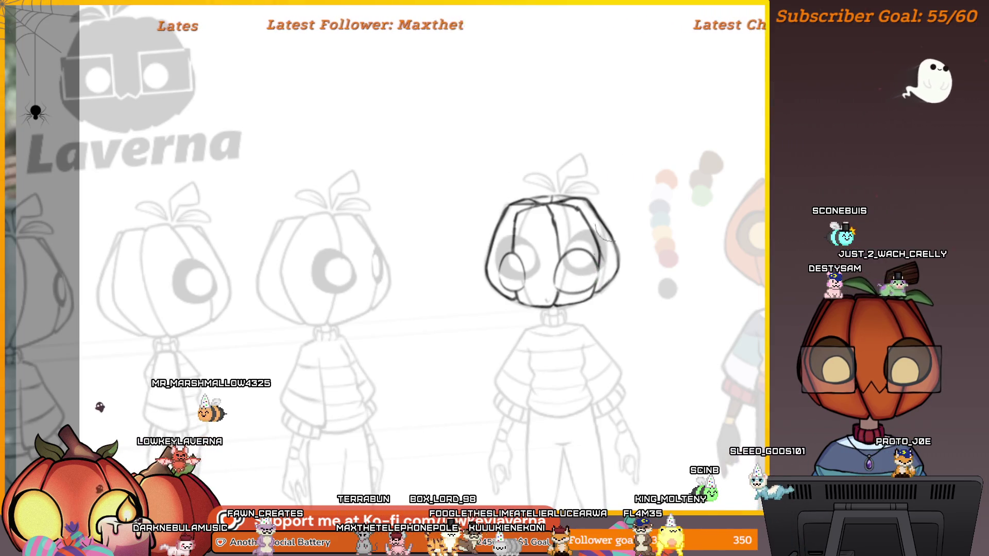
{"action": "scroll", "coordinate": [598, 242], "scroll_direction": "down", "scroll_amount": 5}
{"action": "scroll", "coordinate": [636, 240], "scroll_direction": "up", "scroll_amount": 3}
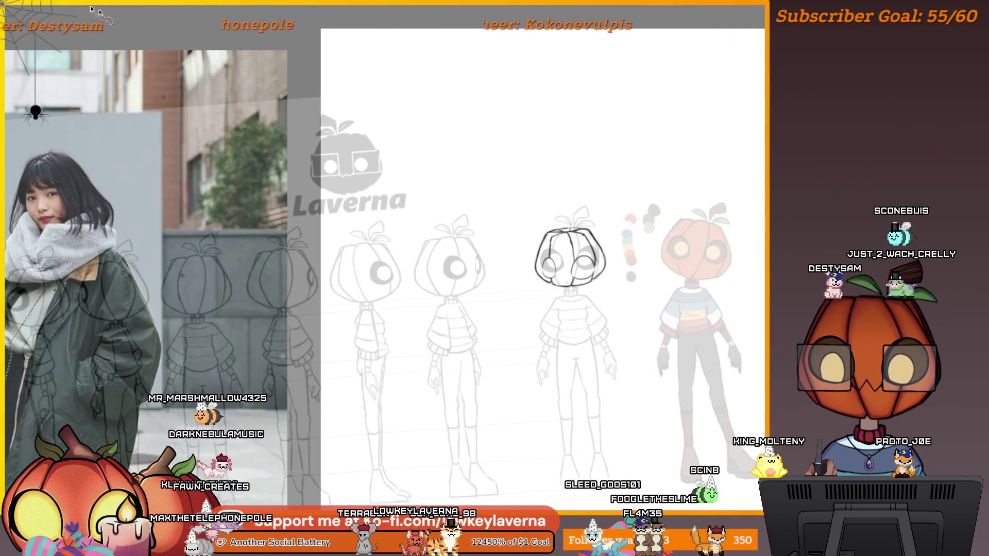
Step: Delete the head outline while keeping the eye ellipses, then reposition the eyes
{"action": "scroll", "coordinate": [587, 247], "scroll_direction": "up", "scroll_amount": 8}
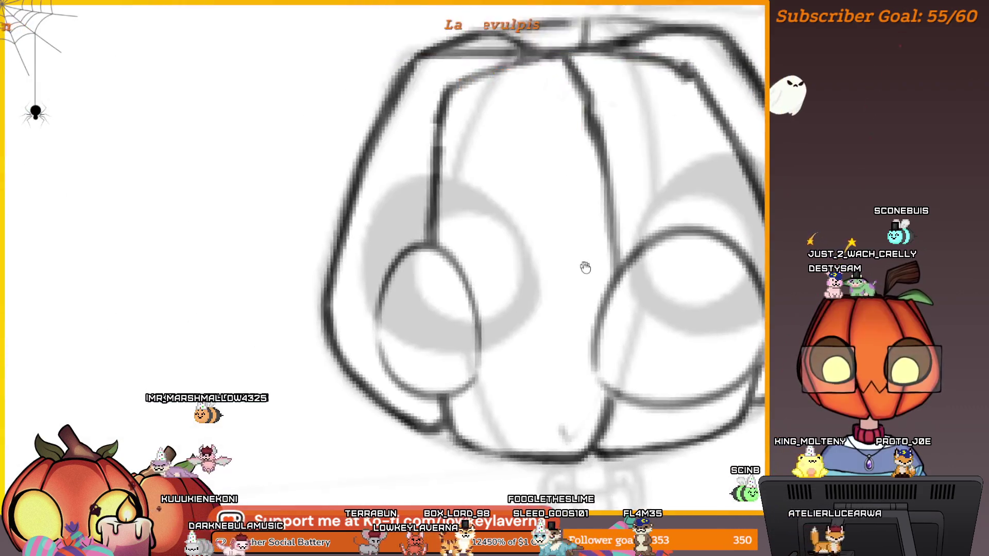
{"action": "scroll", "coordinate": [438, 390], "scroll_direction": "down", "scroll_amount": 7}
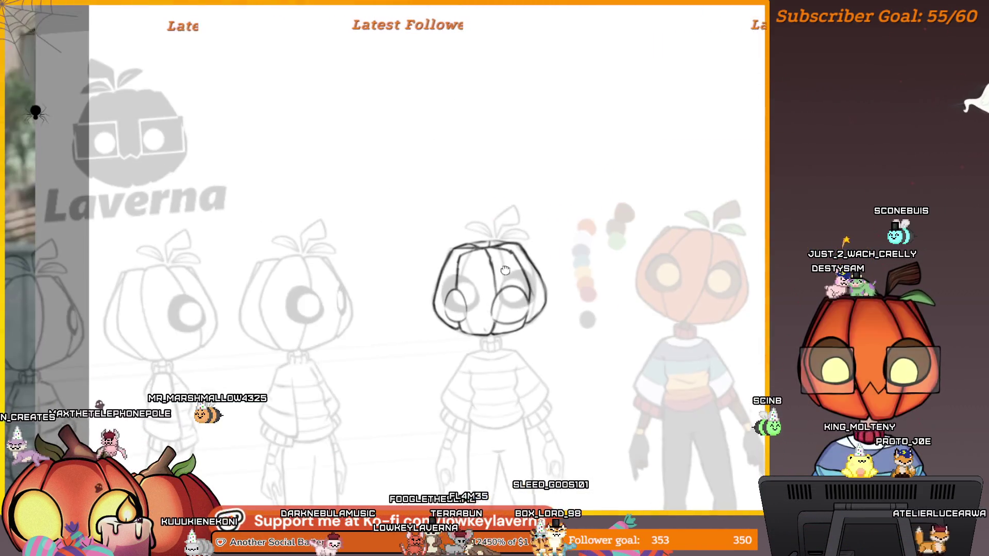
{"action": "scroll", "coordinate": [567, 221], "scroll_direction": "down", "scroll_amount": 3}
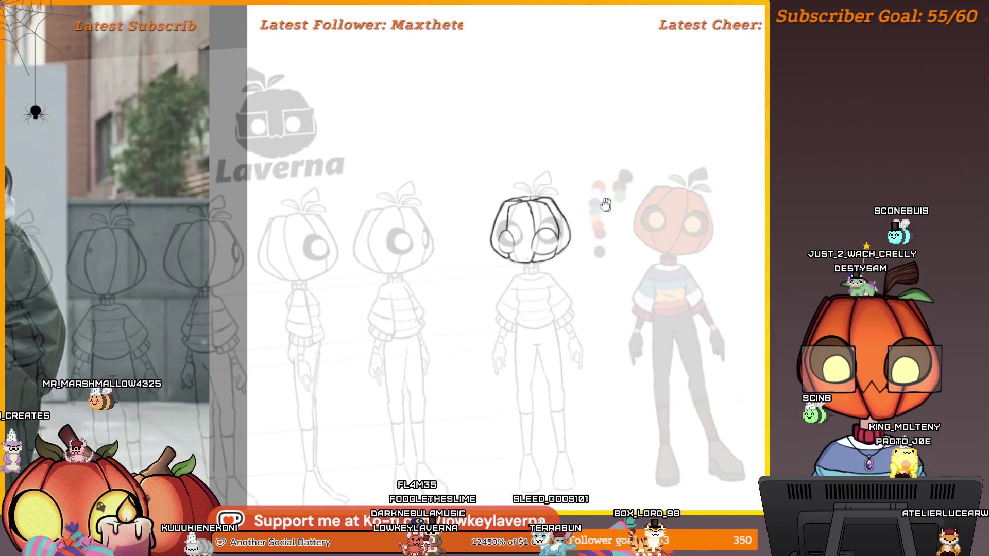
{"action": "key", "text": "ctrl+t"}
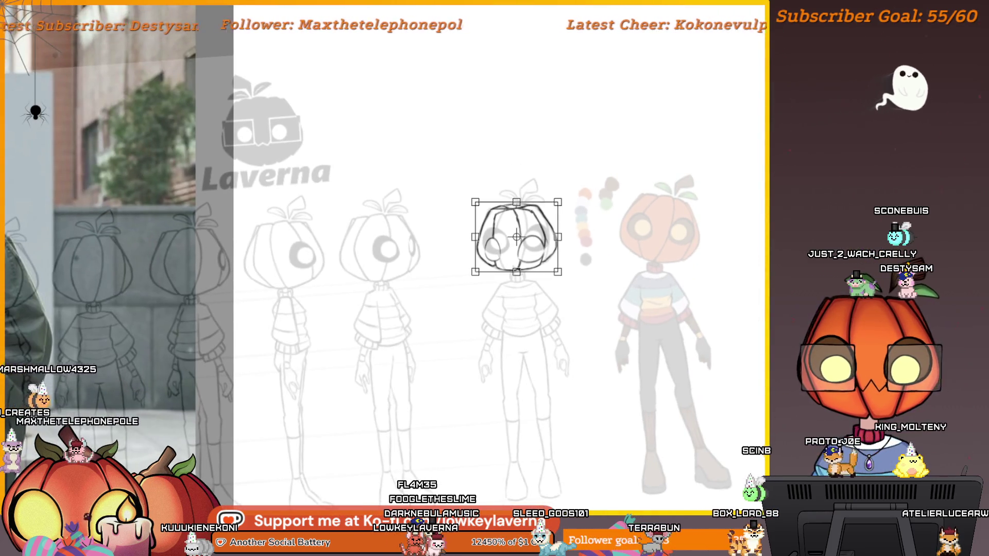
{"action": "key", "text": "Delete"}
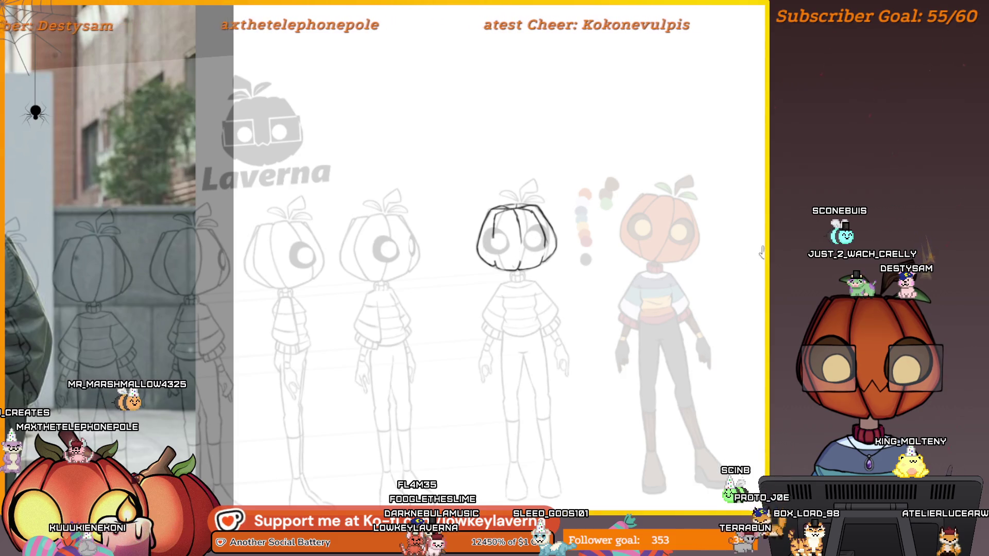
{"action": "key", "text": "ctrl+t"}
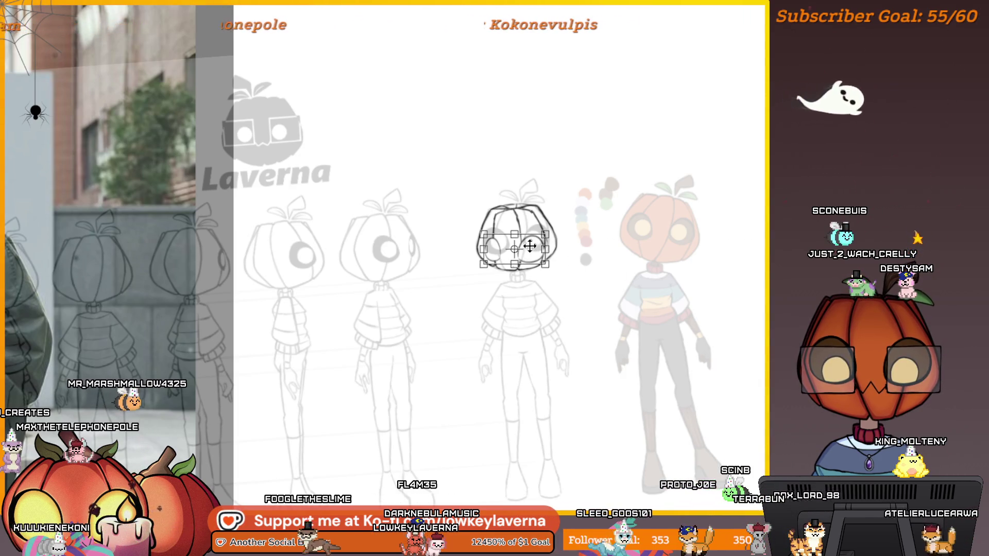
{"action": "key", "text": "Return"}
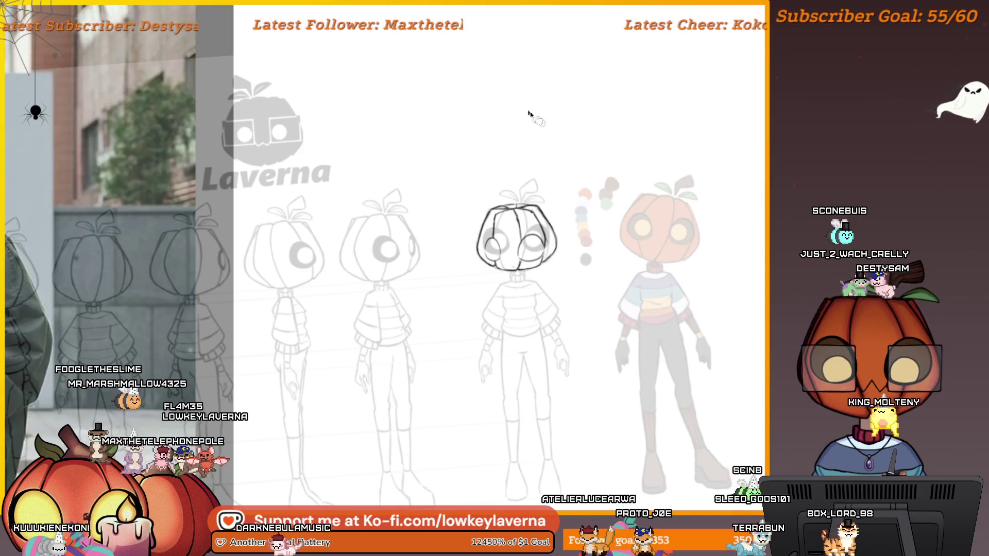
Step: After a mirrored proportion check, enlarge the pumpkin head slightly and nudge it left above the coat
{"action": "scroll", "coordinate": [596, 216], "scroll_direction": "down", "scroll_amount": 3}
{"action": "key", "text": "m"}
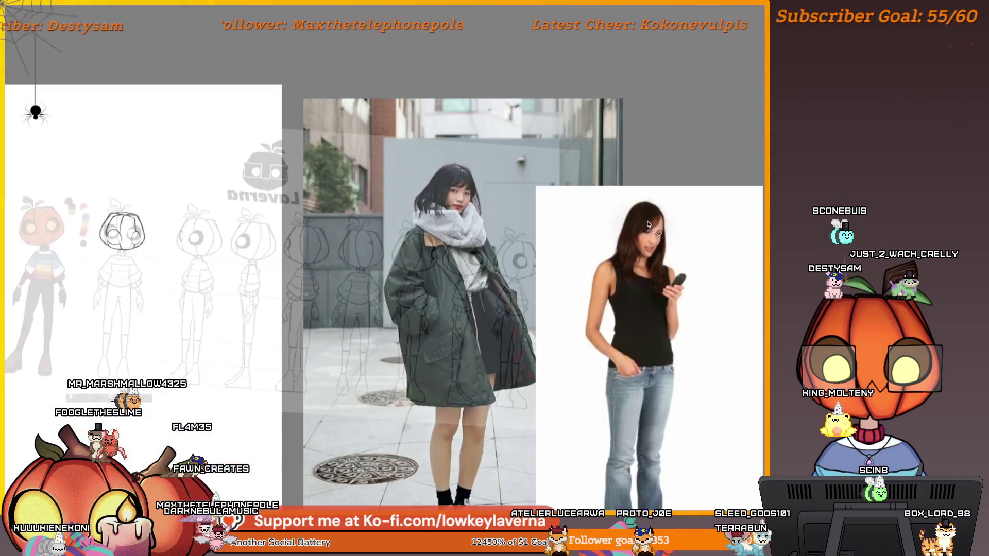
{"action": "key", "text": "m"}
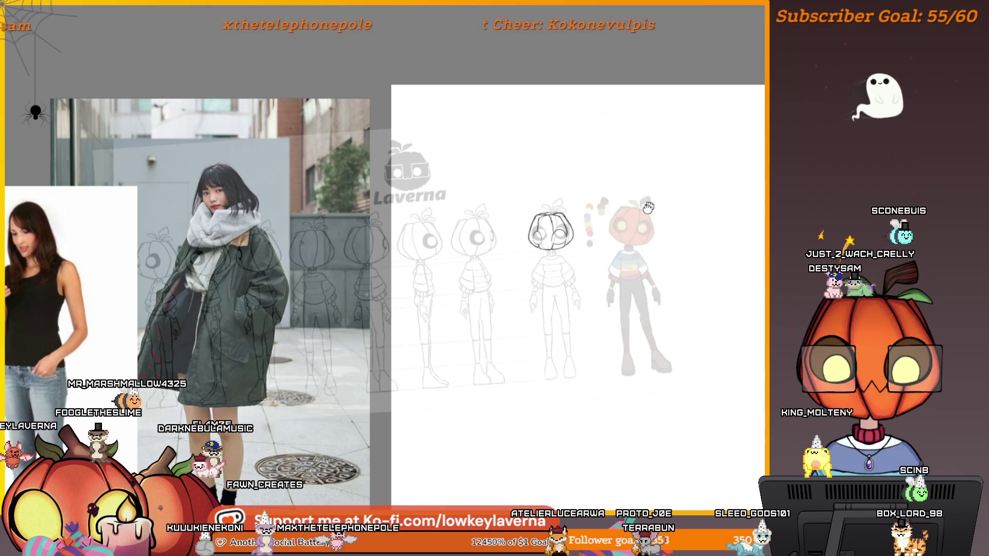
{"action": "left_click_drag", "start_coordinate": [589, 272], "coordinate": [574, 304]}
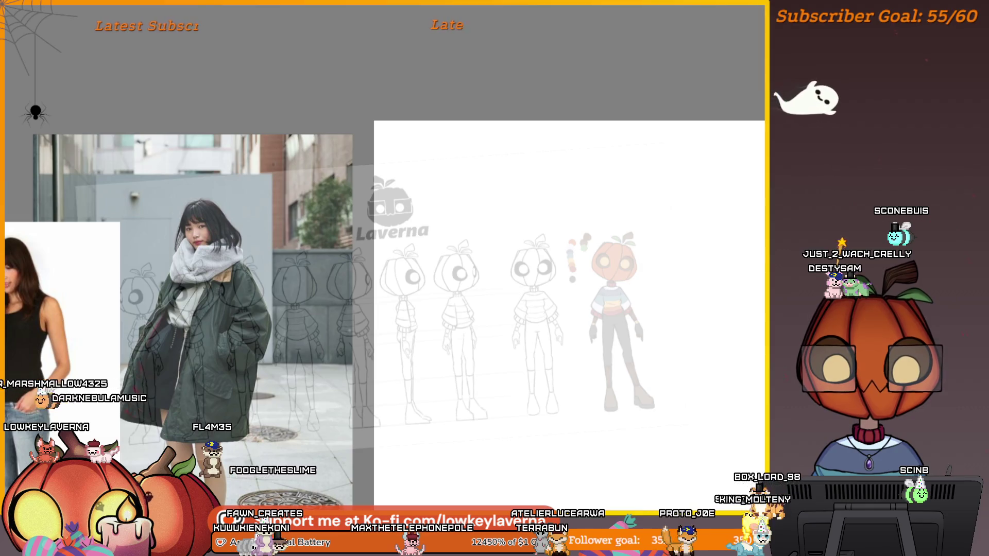
{"action": "key", "text": "ctrl+t"}
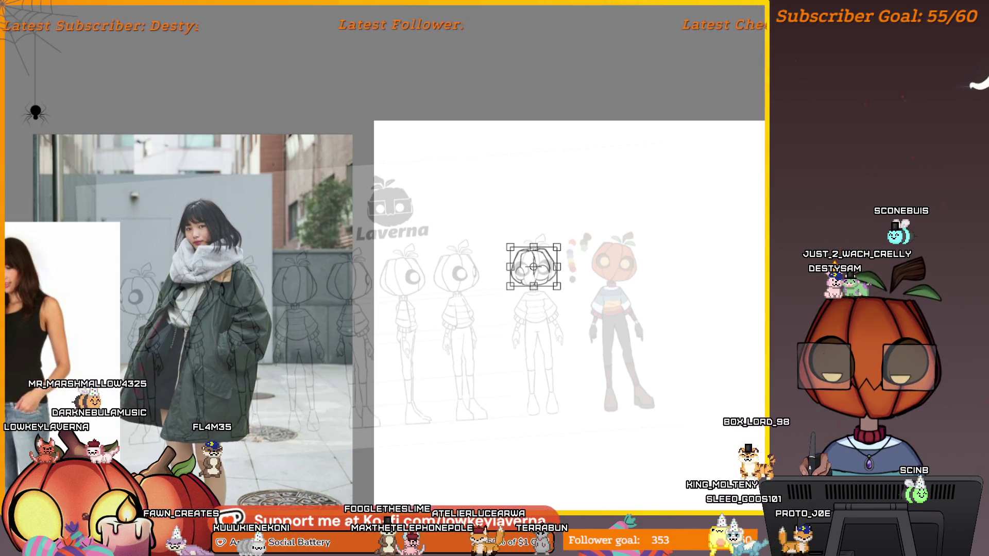
{"action": "left_click_drag", "start_coordinate": [557, 286], "coordinate": [559, 290]}
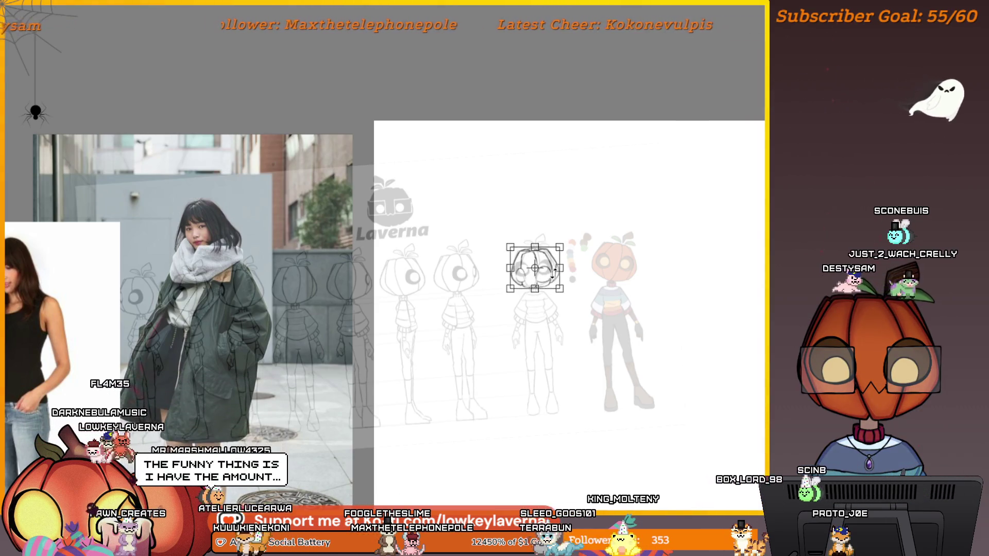
{"action": "key", "text": "Return"}
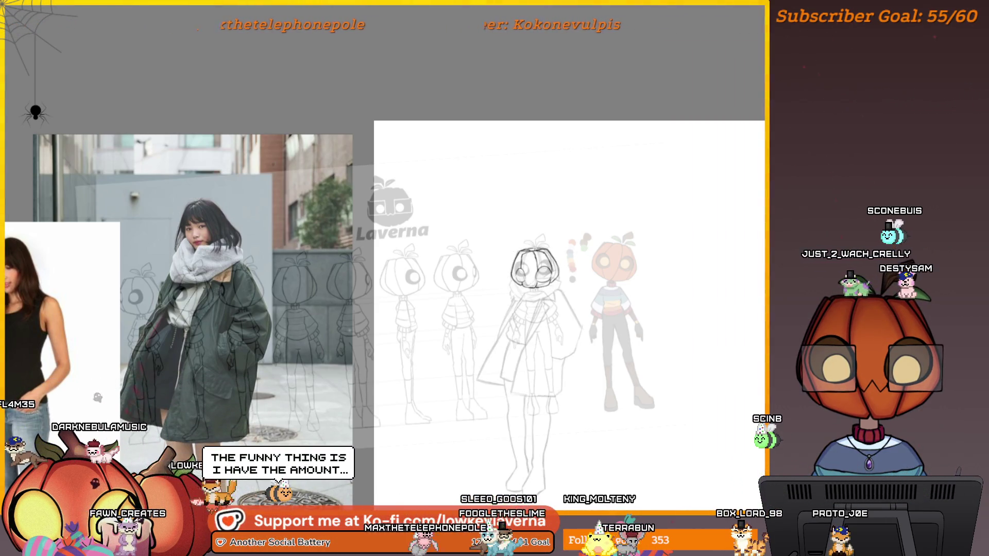
{"action": "key", "text": "ctrl+t"}
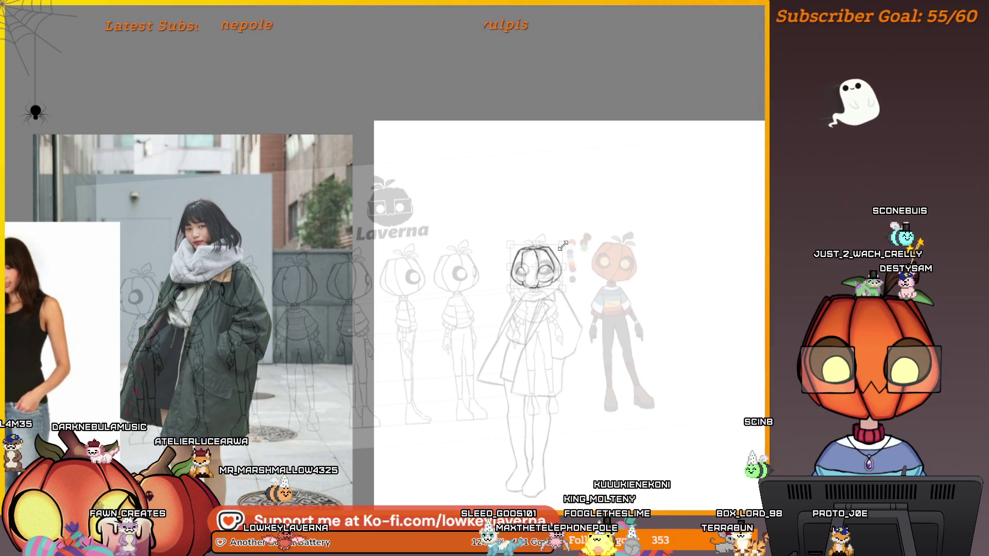
{"action": "left_click_drag", "start_coordinate": [549, 256], "coordinate": [547, 257]}
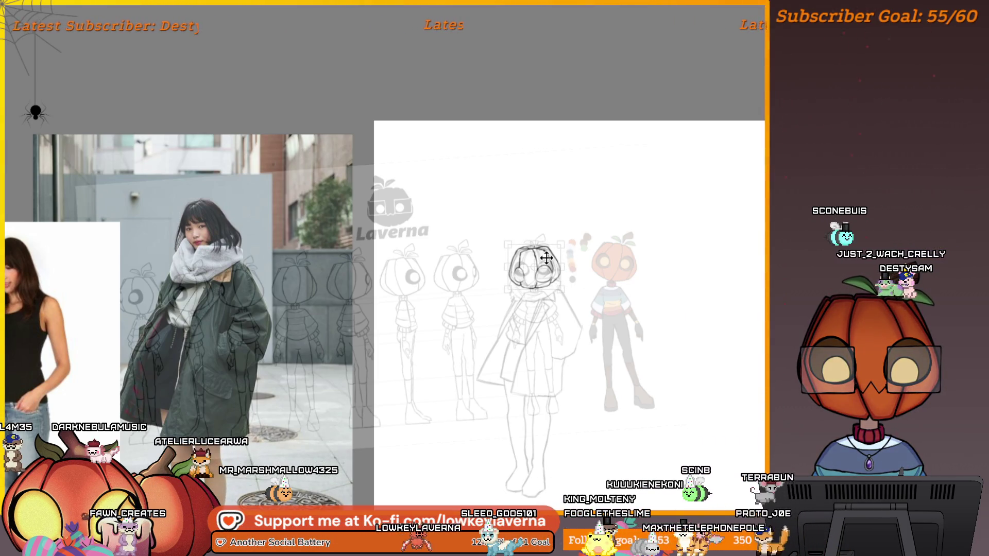
Step: Commit the head placement, zoom out, and rotate the turnaround sheet back upright above the photos
{"action": "left_click_drag", "start_coordinate": [579, 301], "coordinate": [539, 270]}
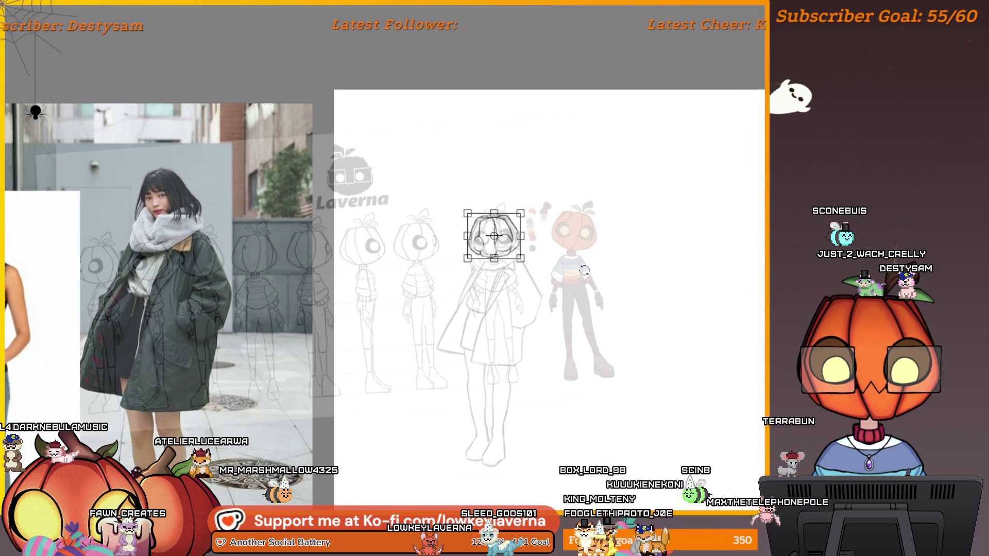
{"action": "key", "text": "Return"}
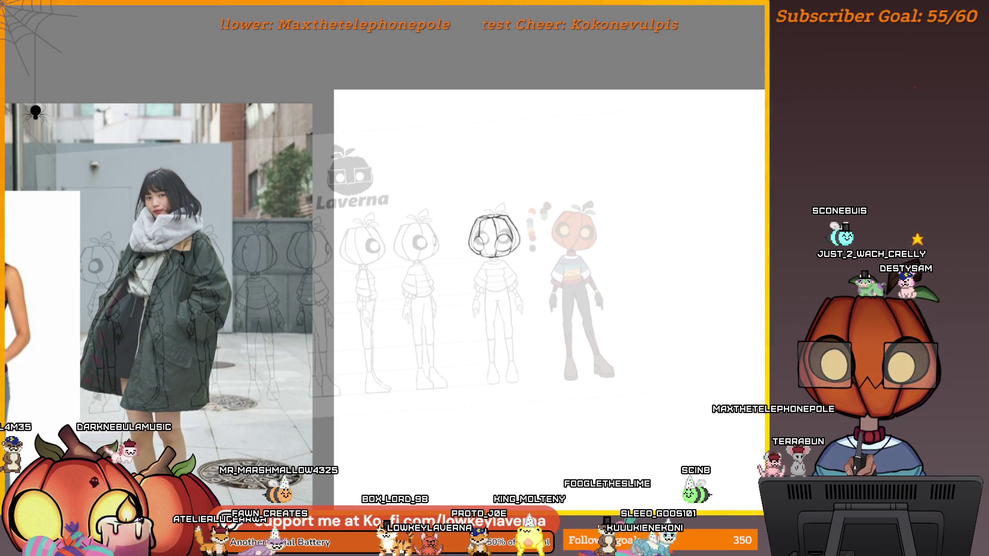
{"action": "key", "text": "ctrl+minus"}
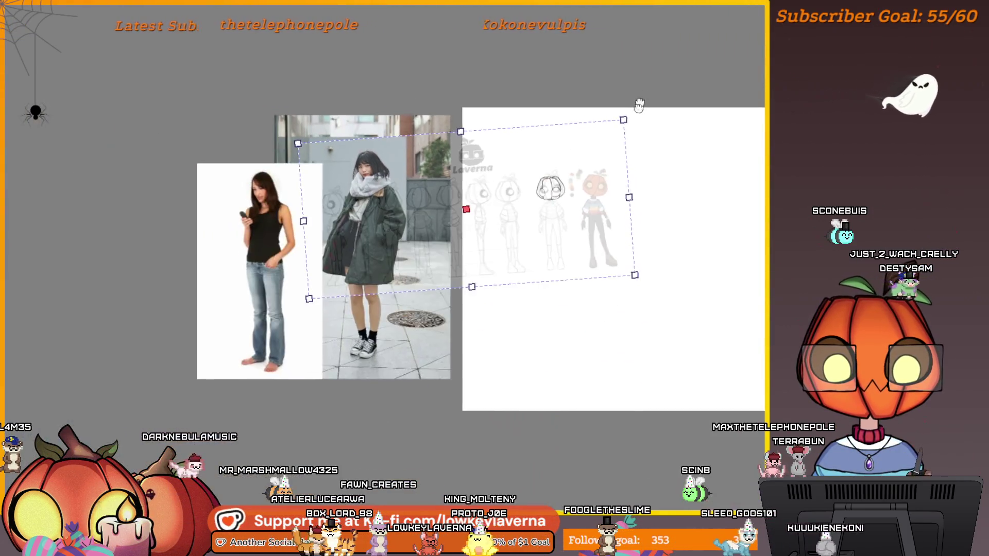
{"action": "mouse_move", "coordinate": [616, 178]}
{"action": "left_mouse_down"}
{"action": "mouse_move", "coordinate": [624, 191]}
{"action": "mouse_move", "coordinate": [612, 154]}
{"action": "mouse_move", "coordinate": [610, 31]}
{"action": "mouse_move", "coordinate": [588, 24]}
{"action": "left_mouse_up"}
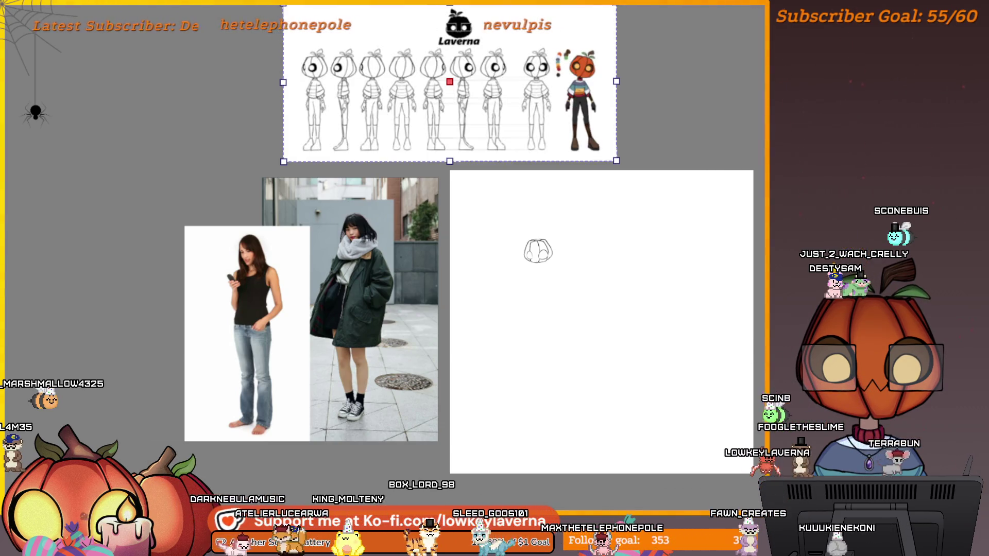
Step: Move the two grey boxes onto the pumpkin's face as square glasses, redoing the placement once
{"action": "scroll", "coordinate": [554, 263], "scroll_direction": "up", "scroll_amount": 5}
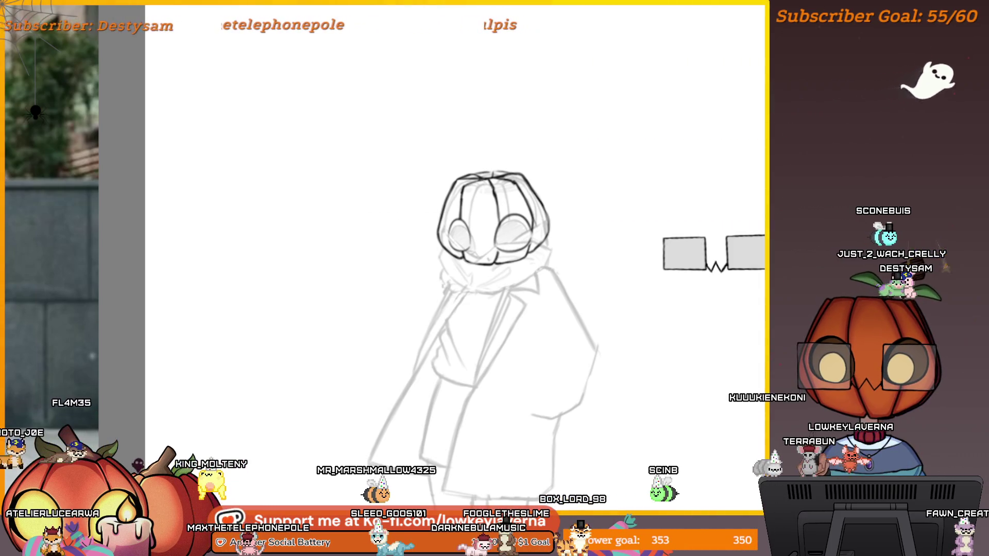
{"action": "key", "text": "ctrl+t"}
{"action": "mouse_move", "coordinate": [724, 247]}
{"action": "left_mouse_down"}
{"action": "mouse_move", "coordinate": [570, 214]}
{"action": "mouse_move", "coordinate": [490, 213]}
{"action": "mouse_move", "coordinate": [489, 234]}
{"action": "mouse_move", "coordinate": [518, 236]}
{"action": "left_mouse_up"}
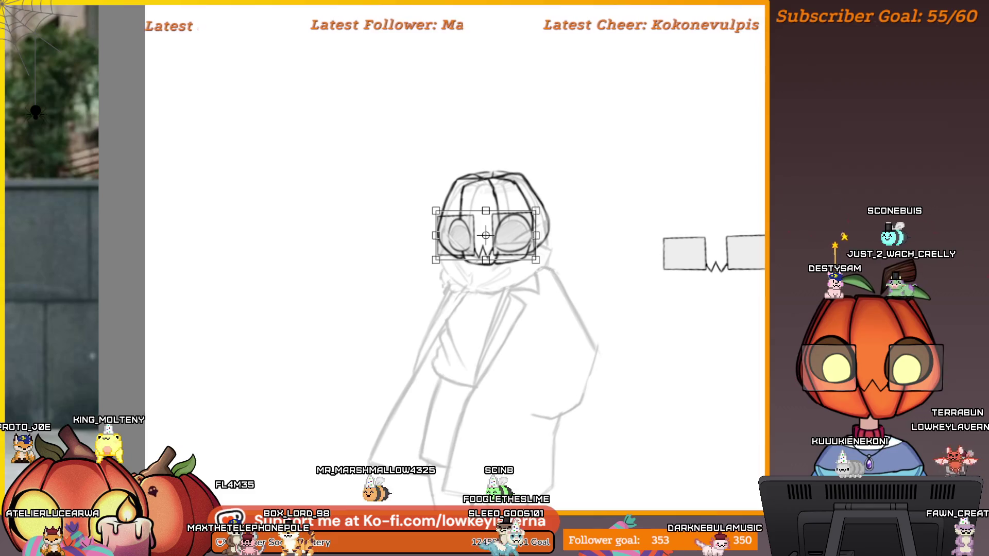
{"action": "key", "text": "Escape"}
{"action": "mouse_move", "coordinate": [742, 251]}
{"action": "left_mouse_down"}
{"action": "mouse_move", "coordinate": [567, 227]}
{"action": "mouse_move", "coordinate": [567, 241]}
{"action": "mouse_move", "coordinate": [524, 241]}
{"action": "left_mouse_up"}
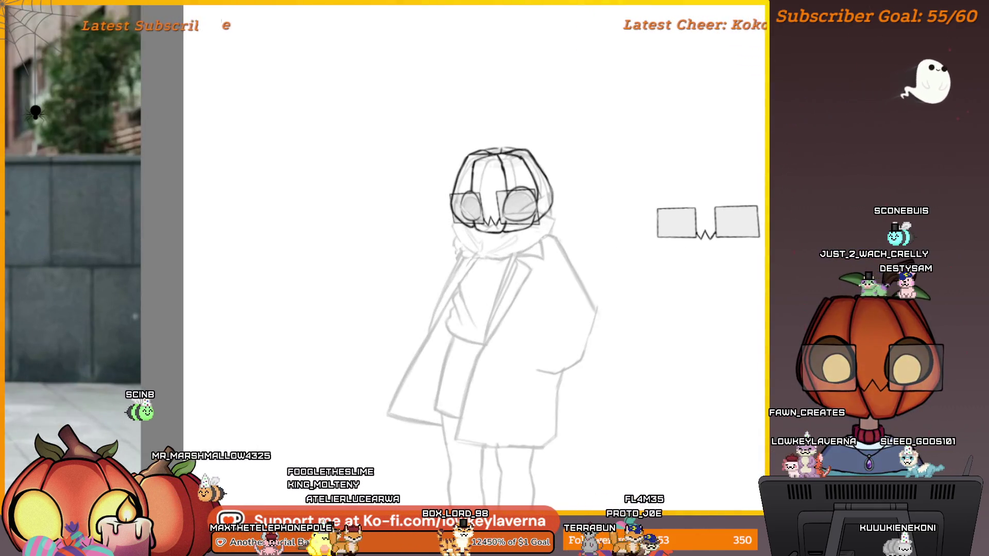
Step: Undo the trial square glasses so the bold pumpkin-head outline shows over the sketch
{"action": "key", "text": "ctrl+z"}
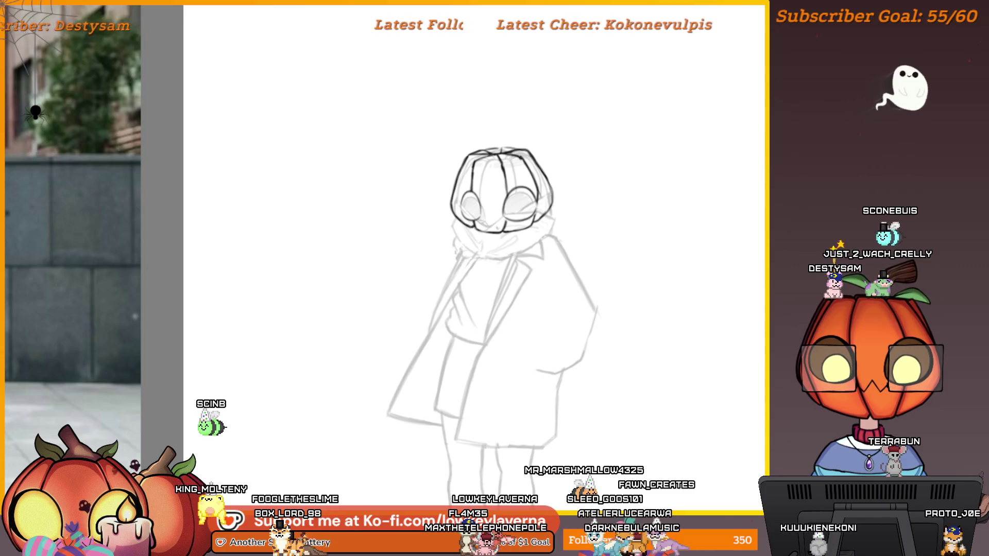
{"action": "key", "text": "ctrl+z"}
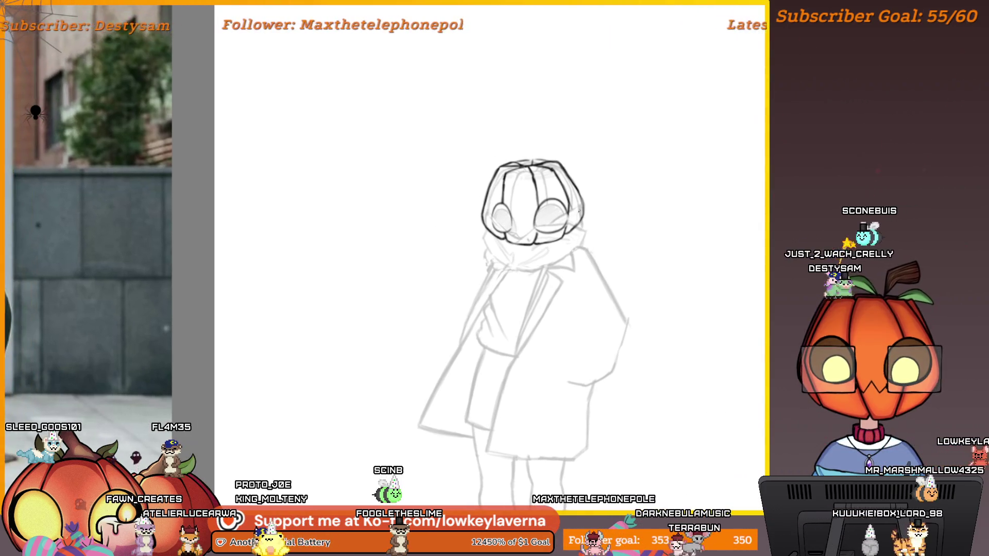
{"action": "scroll", "coordinate": [557, 243], "scroll_direction": "up", "scroll_amount": 5}
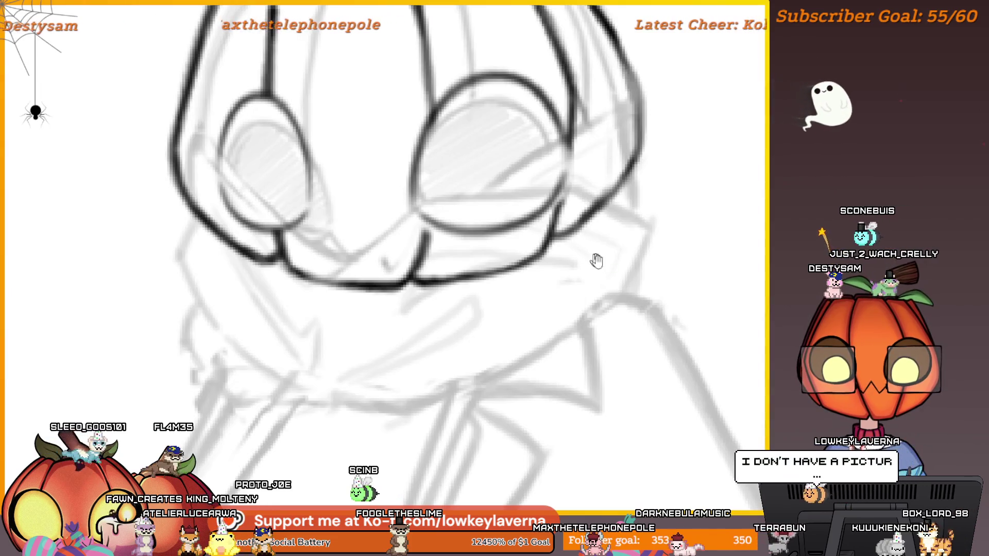
{"action": "left_click_drag", "start_coordinate": [589, 256], "coordinate": [703, 289]}
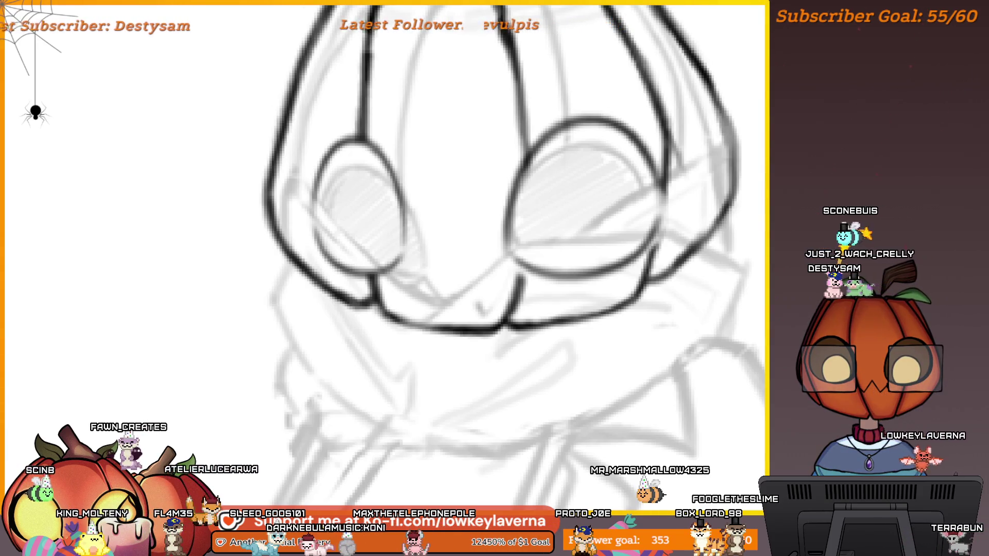
{"action": "scroll", "coordinate": [674, 267], "scroll_direction": "down", "scroll_amount": 5}
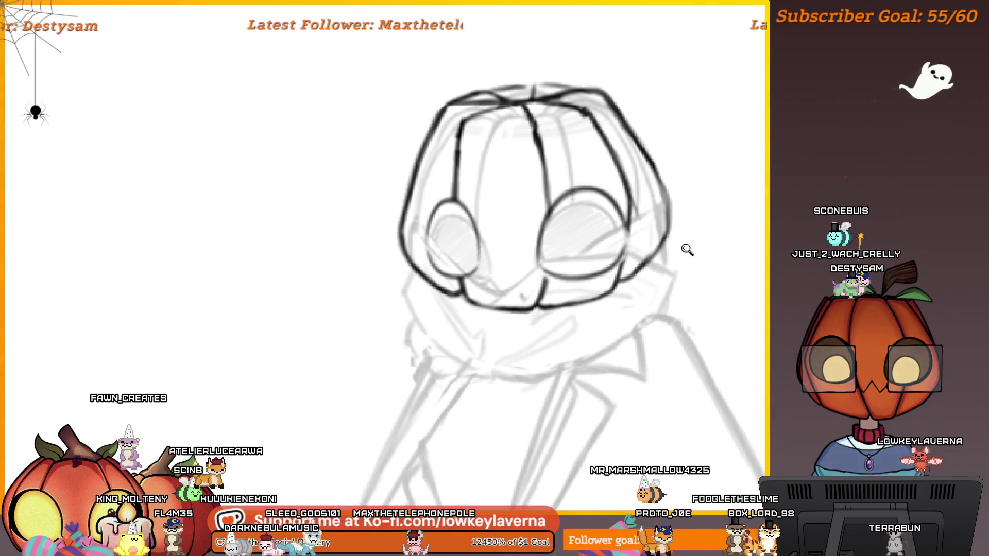
{"action": "scroll", "coordinate": [685, 250], "scroll_direction": "down", "scroll_amount": 5}
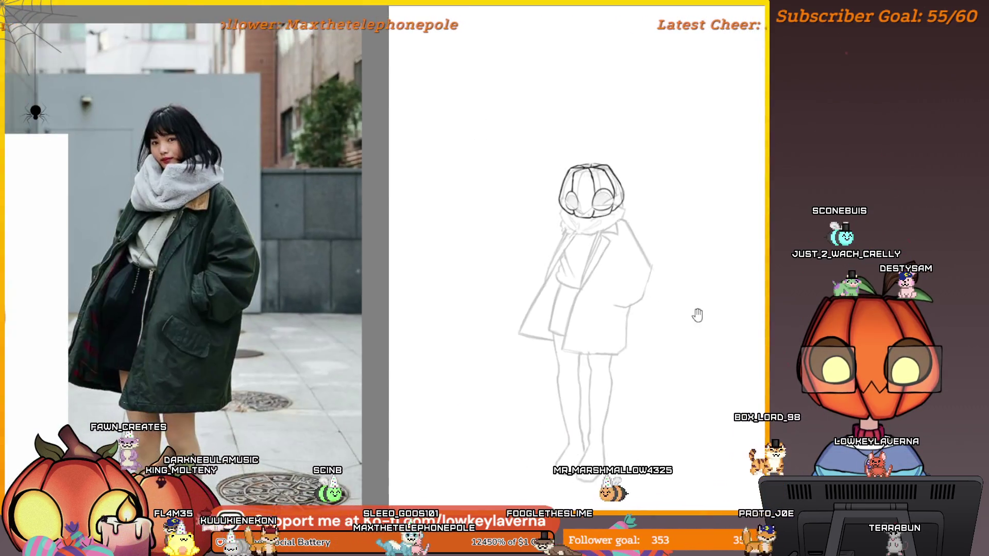
Step: Hide the bold head outline and toggle the faint full-body sketch off and back on
{"action": "left_click_drag", "start_coordinate": [697, 315], "coordinate": [668, 315]}
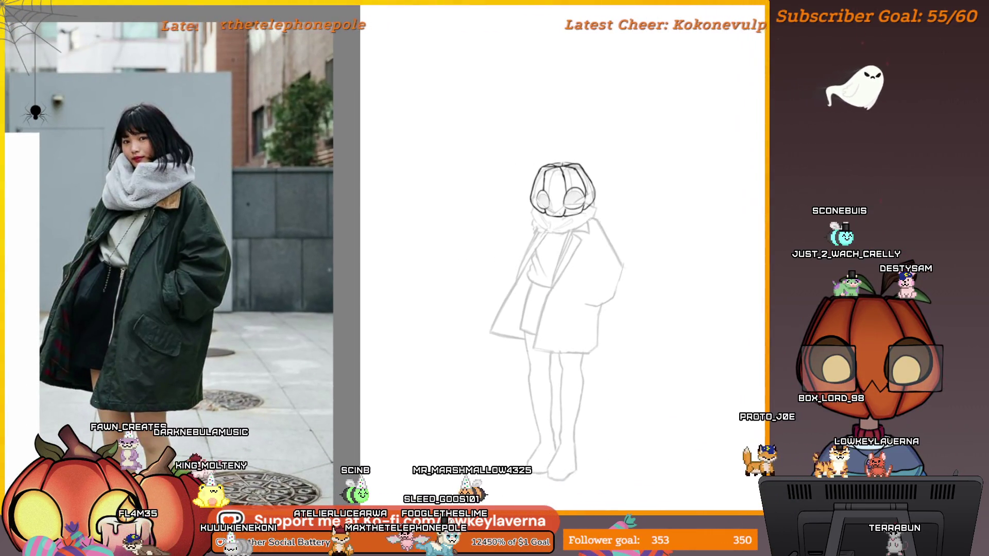
{"action": "key", "text": "ctrl+z"}
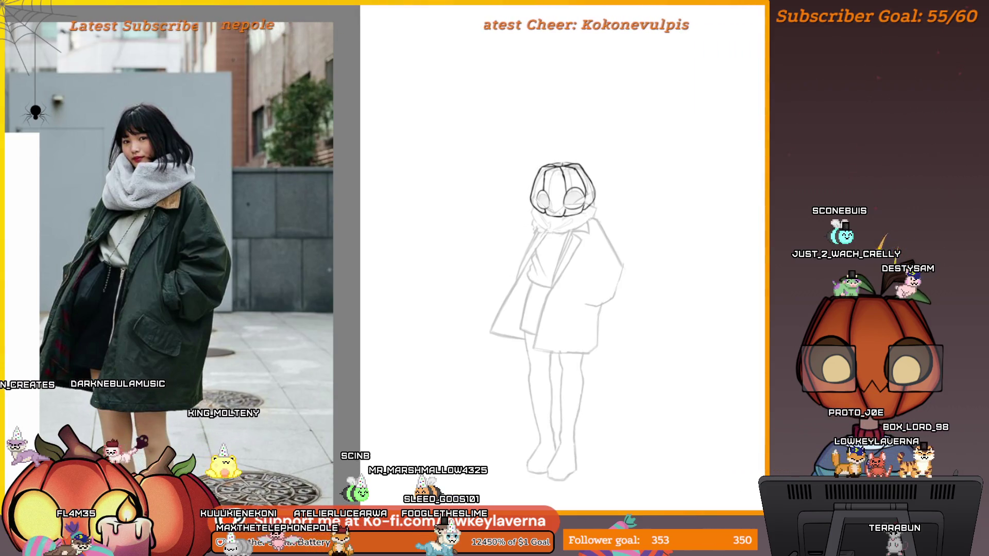
{"action": "mouse_move", "coordinate": [606, 214]}
{"action": "left_mouse_down"}
{"action": "mouse_move", "coordinate": [564, 207]}
{"action": "mouse_move", "coordinate": [575, 216]}
{"action": "left_mouse_up"}
{"action": "key", "text": "ctrl+z"}
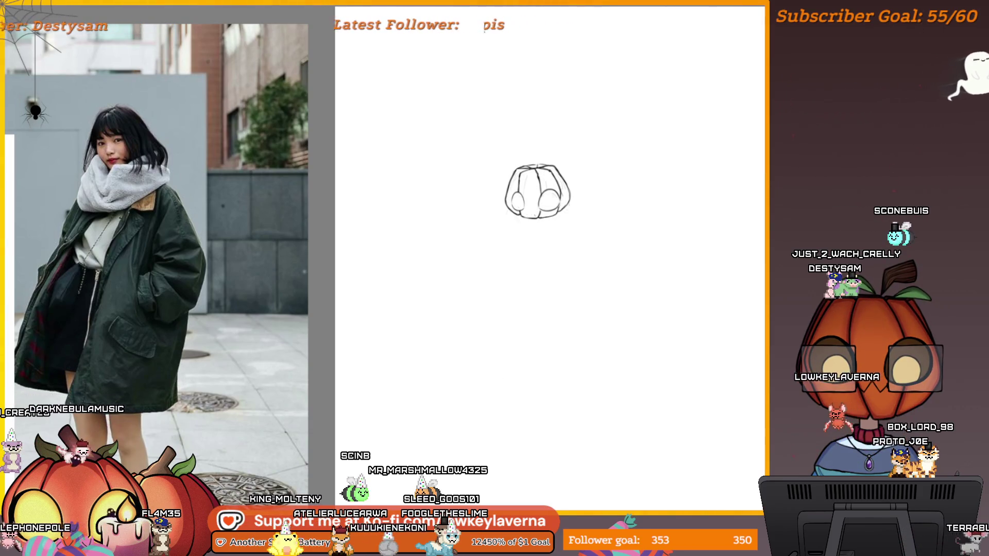
{"action": "key", "text": "ctrl+y"}
Step: Shrink the figure sketch slightly and nudge it a little left and down
{"action": "key", "text": "ctrl+t"}
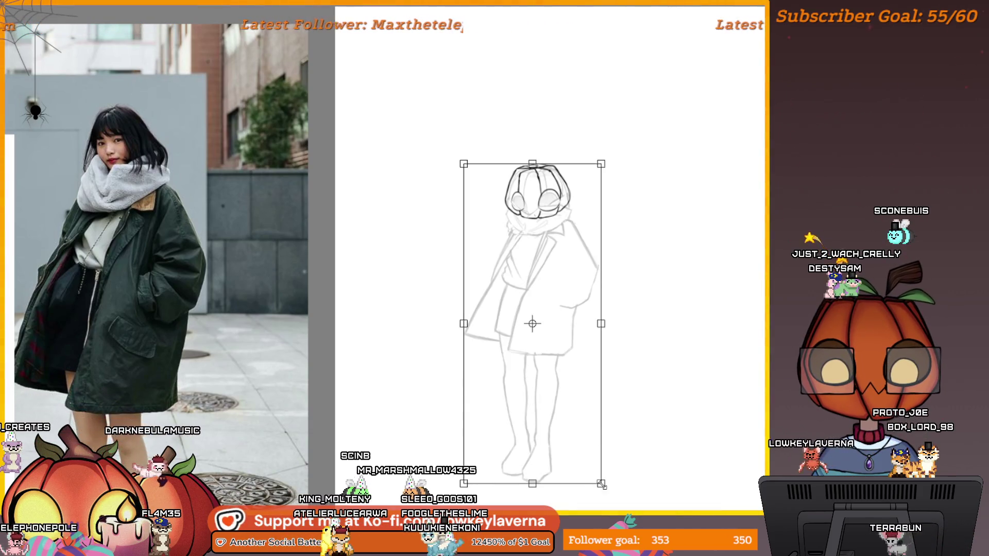
{"action": "left_click_drag", "start_coordinate": [601, 485], "coordinate": [598, 469]}
{"action": "left_click_drag", "start_coordinate": [584, 428], "coordinate": [581, 434]}
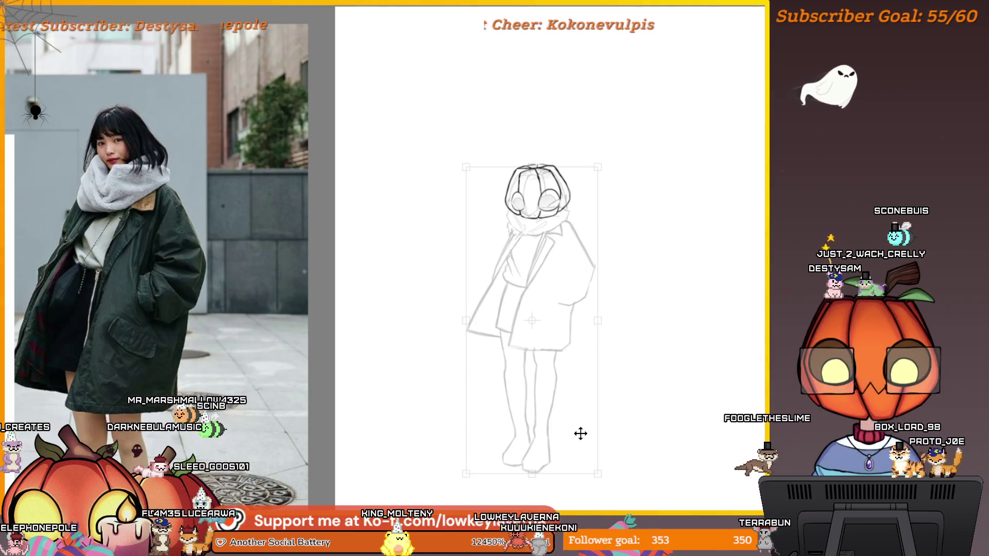
{"action": "left_click_drag", "start_coordinate": [581, 433], "coordinate": [580, 432]}
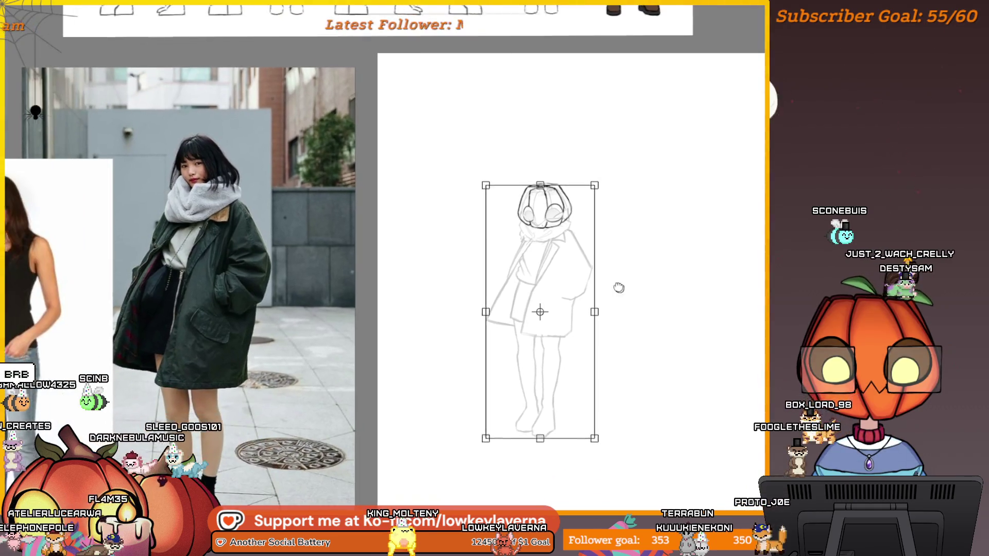
{"action": "key", "text": "Return"}
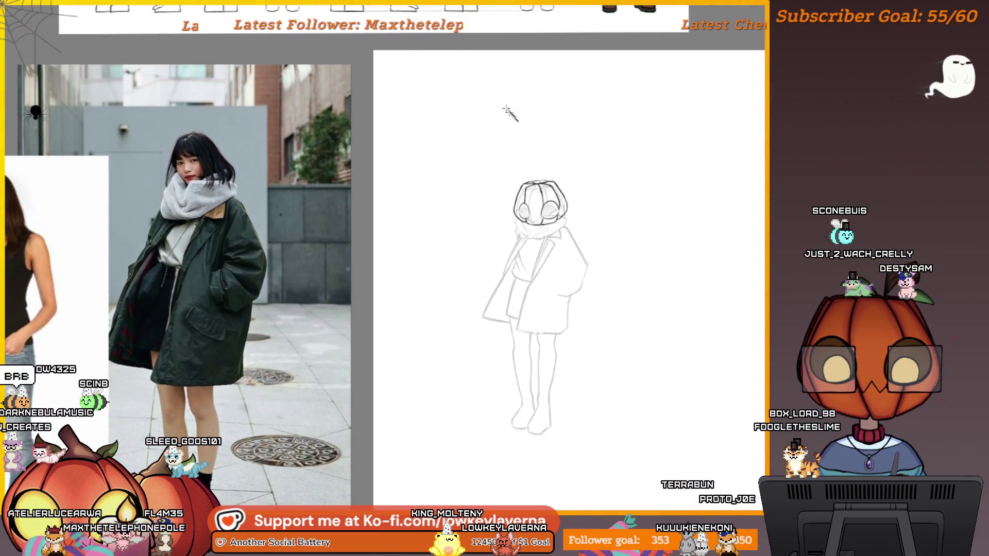
Step: Check the figure's proportions in a mirrored view and commit the second transform
{"action": "key", "text": "ctrl+t"}
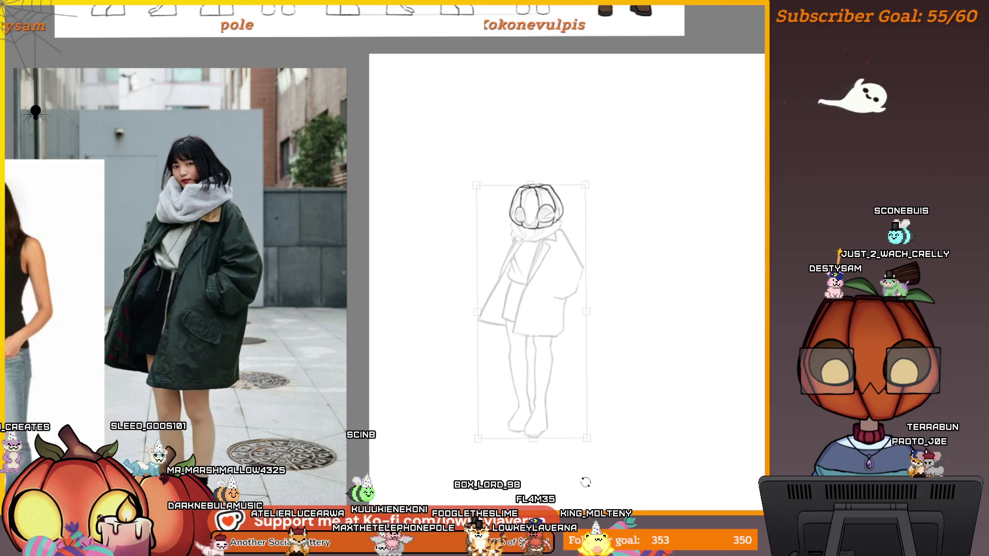
{"action": "key", "text": "h"}
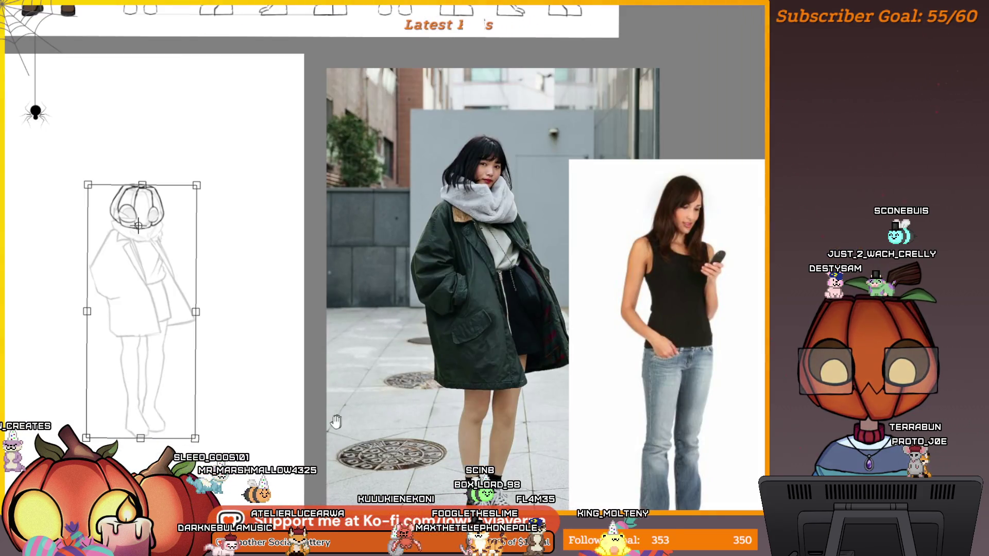
{"action": "left_click_drag", "start_coordinate": [338, 421], "coordinate": [561, 407]}
{"action": "key", "text": "h"}
{"action": "left_click_drag", "start_coordinate": [387, 161], "coordinate": [598, 162]}
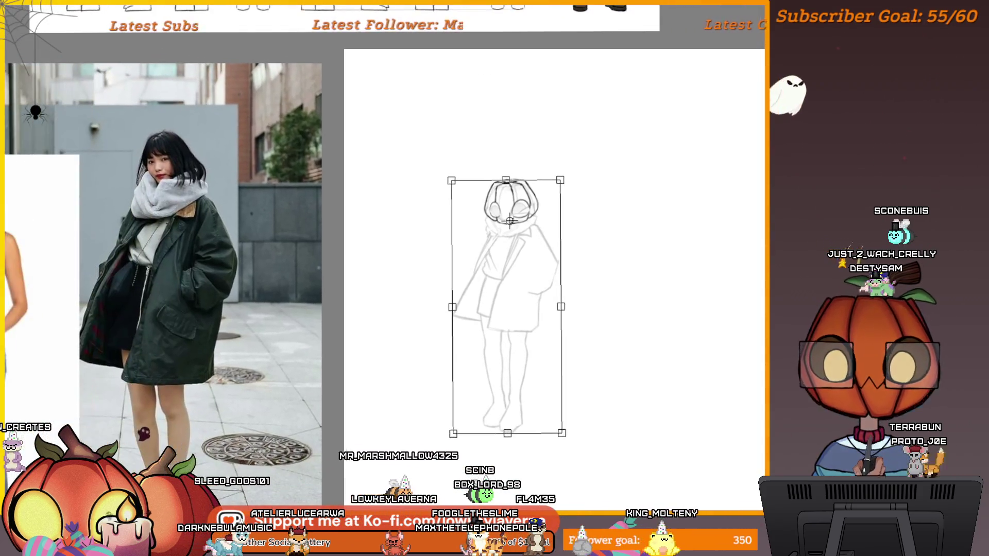
{"action": "key", "text": "Return"}
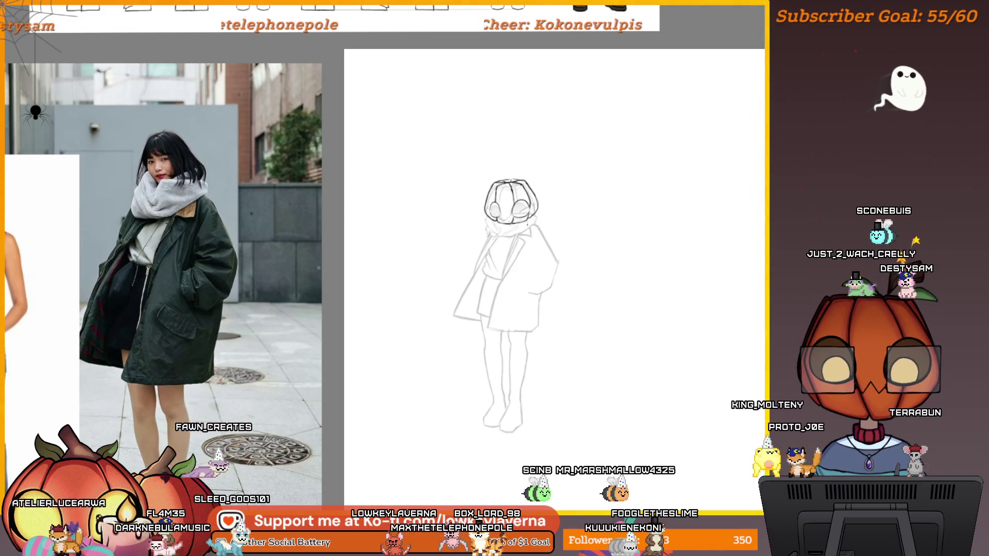
{"action": "scroll", "coordinate": [527, 226], "scroll_direction": "up", "scroll_amount": 5}
{"action": "scroll", "coordinate": [531, 231], "scroll_direction": "up", "scroll_amount": 5}
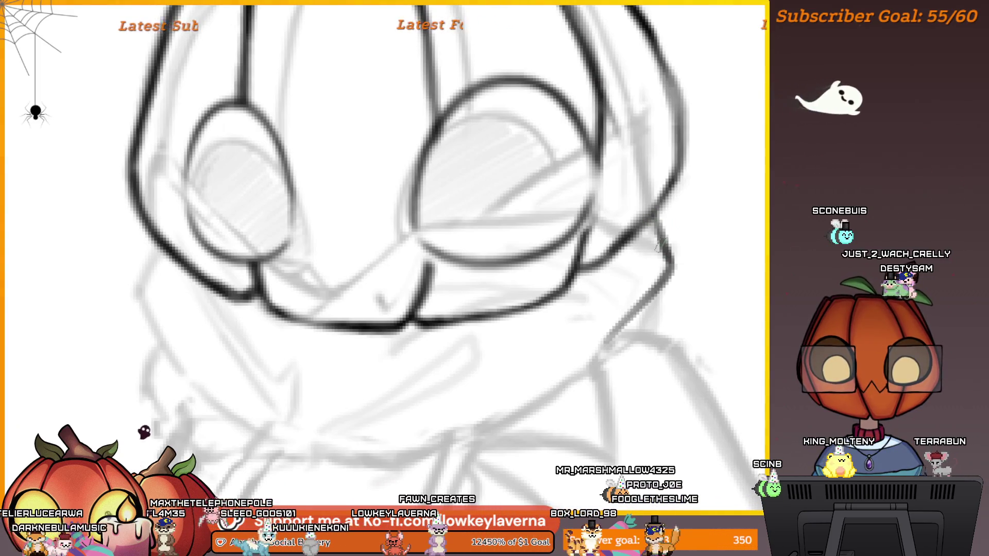
Step: Zoom in around the head and undo the dark head linework, leaving the faint grey sketch
{"action": "left_click_drag", "start_coordinate": [600, 347], "coordinate": [737, 283]}
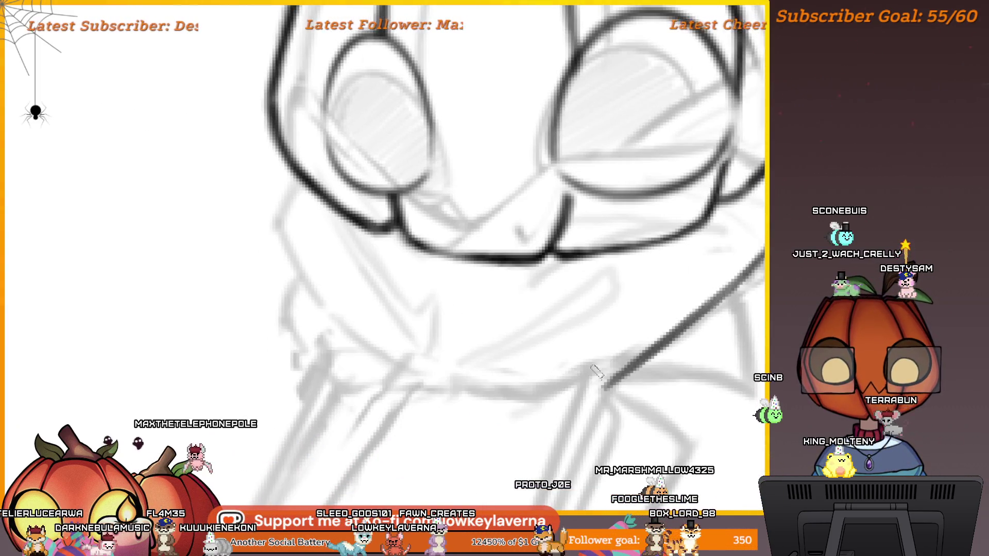
{"action": "scroll", "coordinate": [623, 294], "scroll_direction": "down", "scroll_amount": 5}
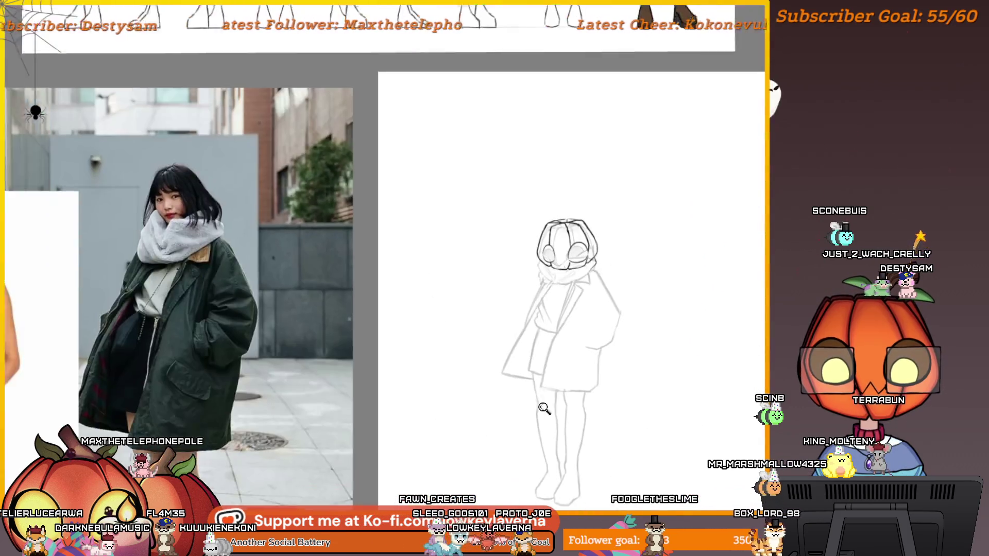
{"action": "scroll", "coordinate": [530, 242], "scroll_direction": "up", "scroll_amount": 3}
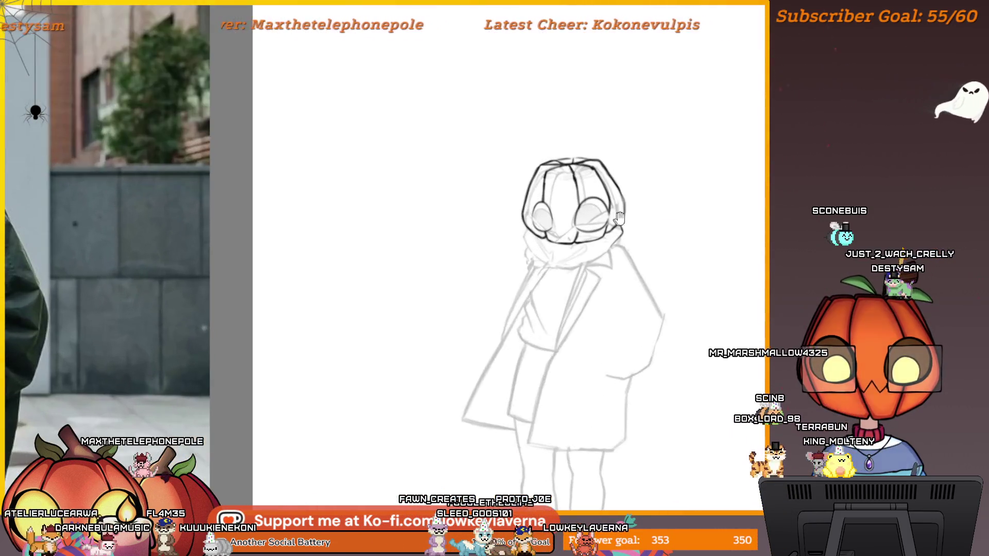
{"action": "scroll", "coordinate": [355, 316], "scroll_direction": "up", "scroll_amount": 1}
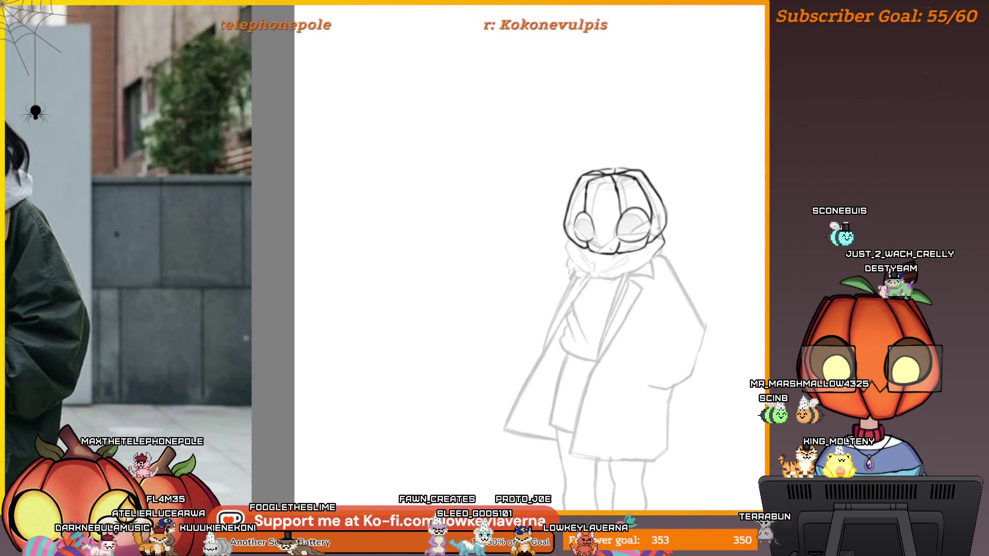
{"action": "key", "text": "ctrl+z"}
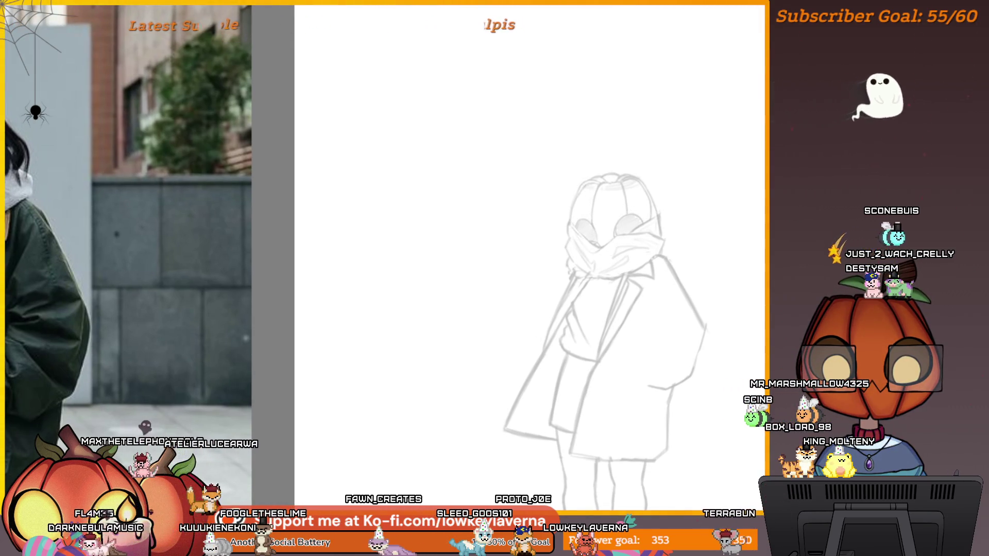
Step: Restore the dark head linework, compare with and without it, and merge it down
{"action": "key", "text": "ctrl+y"}
{"action": "key", "text": "ctrl+z"}
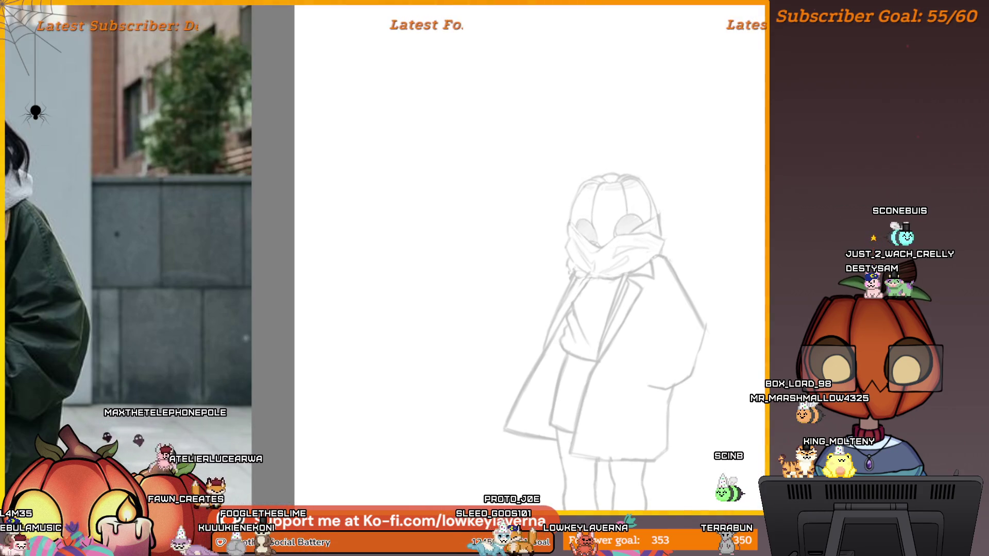
{"action": "key", "text": "ctrl+y"}
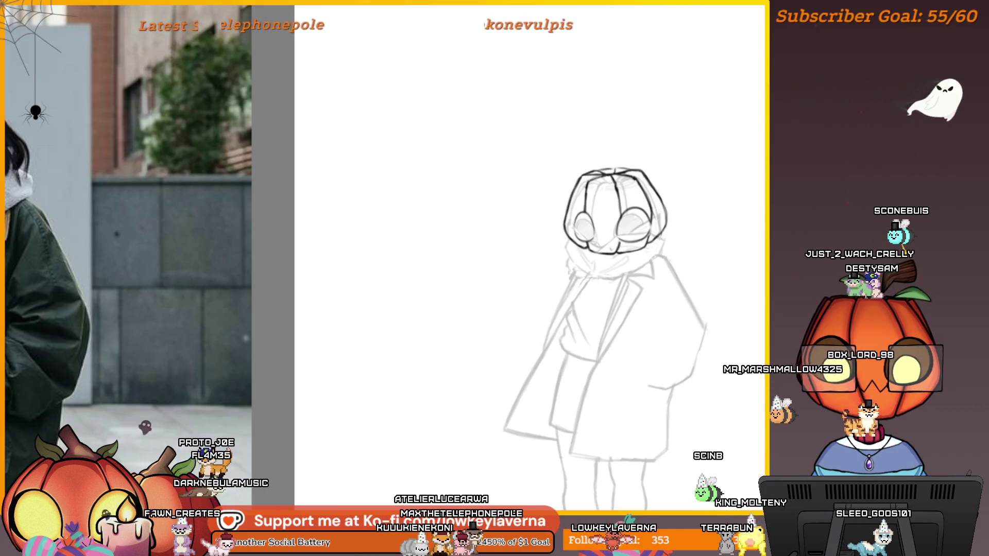
{"action": "key", "text": "ctrl+z"}
{"action": "key", "text": "ctrl+y"}
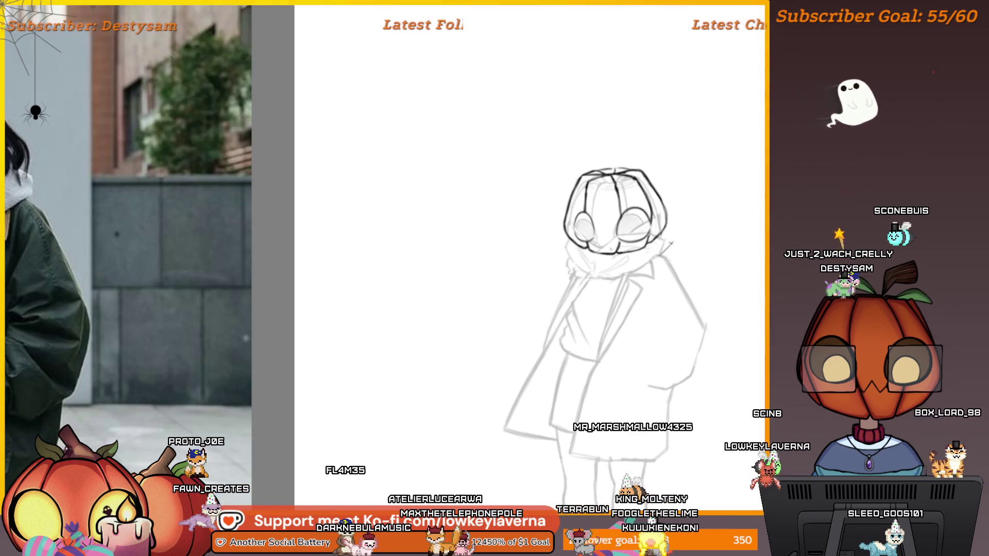
Step: Add a short stroke at the head's right edge and a diagonal stroke across the chin
{"action": "left_click_drag", "start_coordinate": [670, 228], "coordinate": [670, 211]}
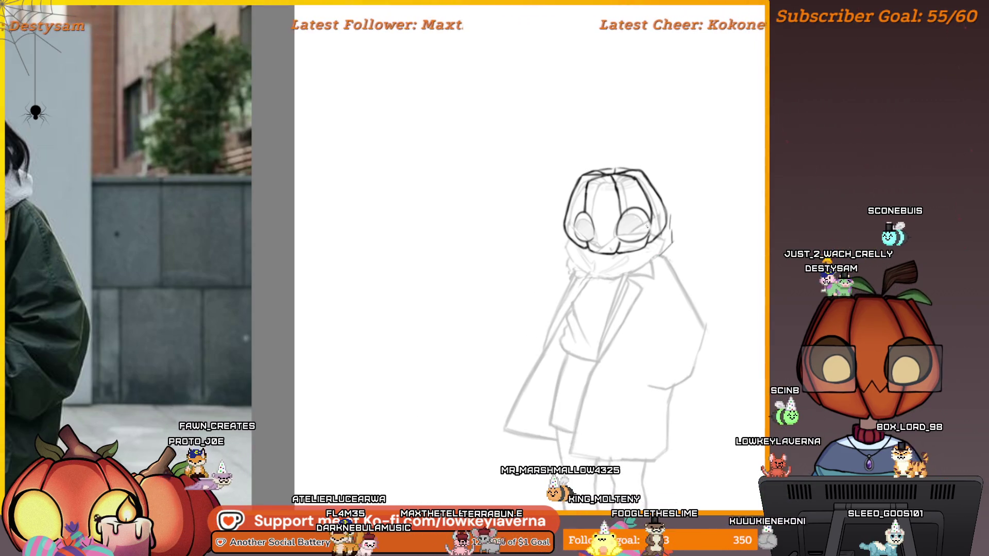
{"action": "left_click_drag", "start_coordinate": [627, 255], "coordinate": [554, 339]}
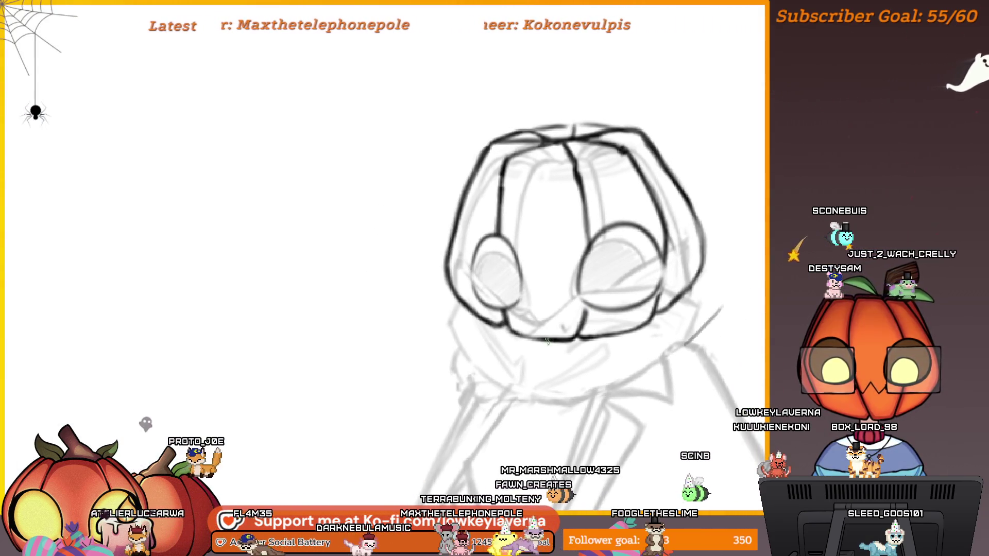
{"action": "left_click_drag", "start_coordinate": [523, 351], "coordinate": [592, 301]}
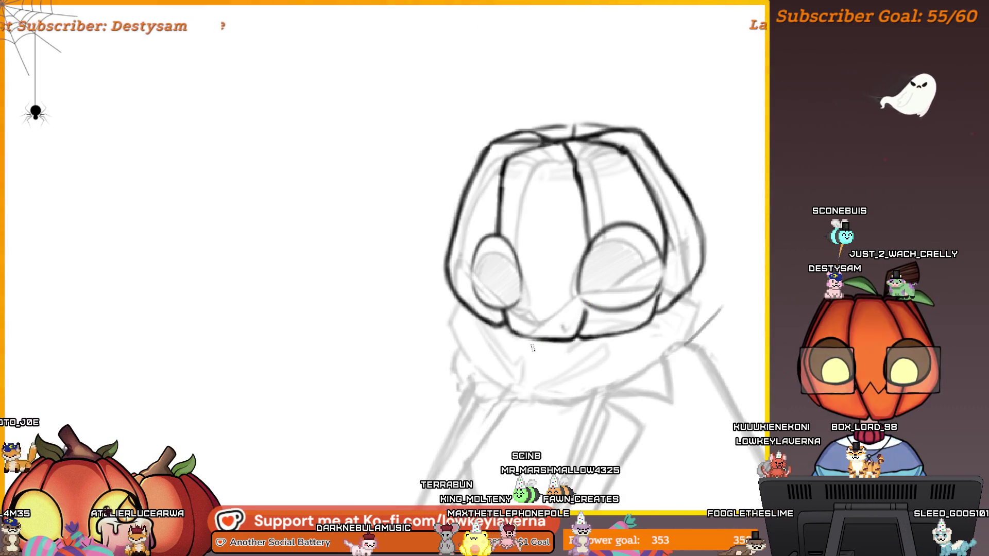
{"action": "mouse_move", "coordinate": [700, 246]}
{"action": "left_mouse_down"}
{"action": "mouse_move", "coordinate": [679, 299]}
{"action": "mouse_move", "coordinate": [761, 193]}
{"action": "left_mouse_up"}
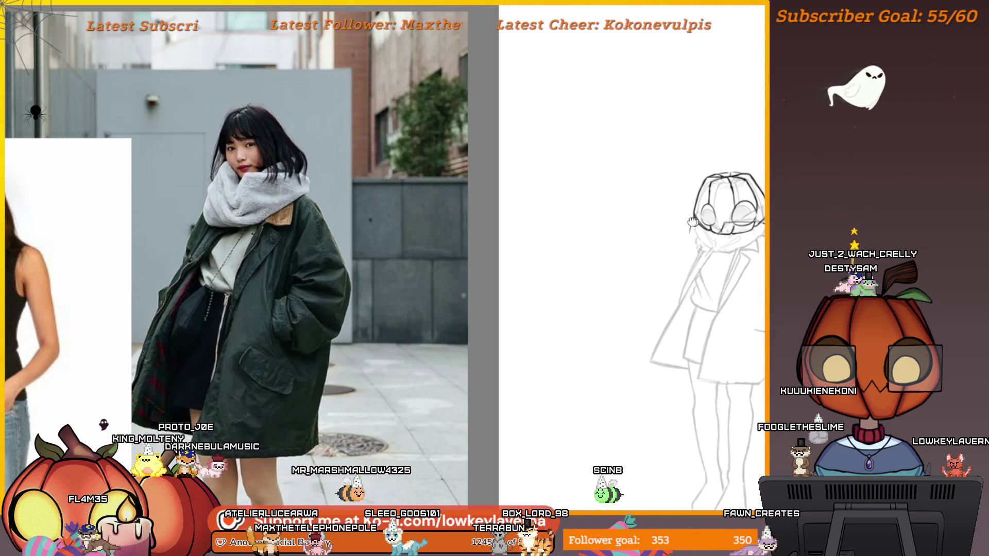
{"action": "scroll", "coordinate": [456, 309], "scroll_direction": "right", "scroll_amount": 1}
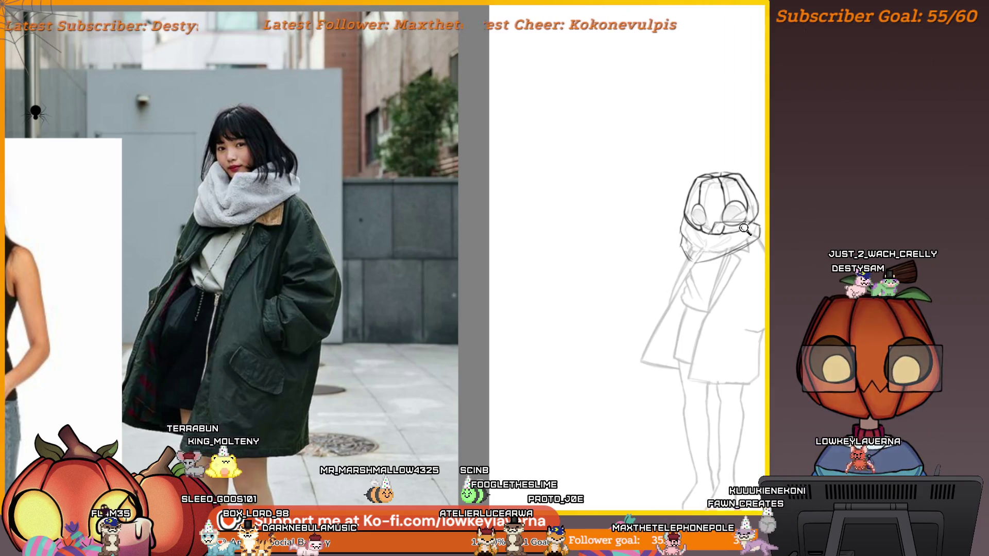
{"action": "scroll", "coordinate": [743, 230], "scroll_direction": "down", "scroll_amount": 3}
{"action": "scroll", "coordinate": [687, 259], "scroll_direction": "up", "scroll_amount": 3}
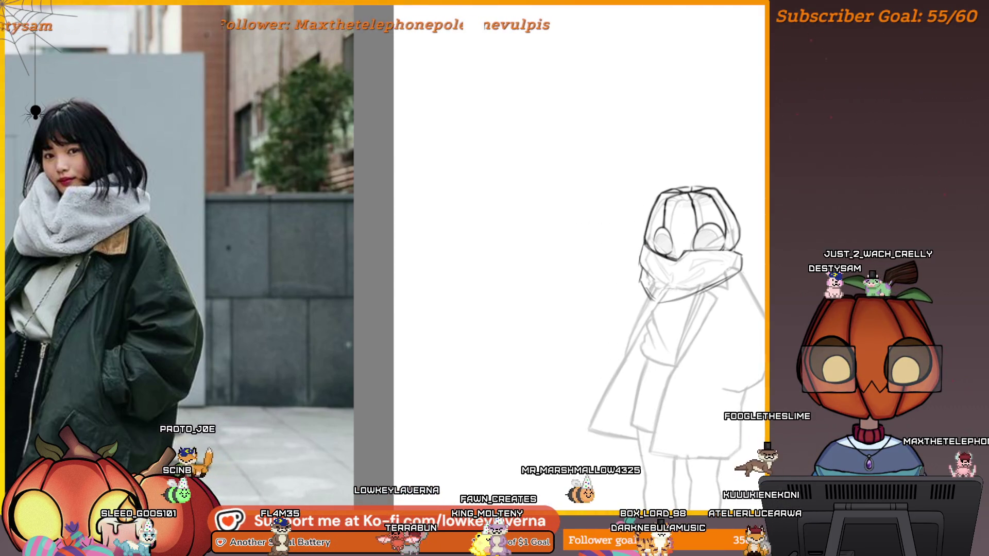
{"action": "key", "text": "ctrl+minus"}
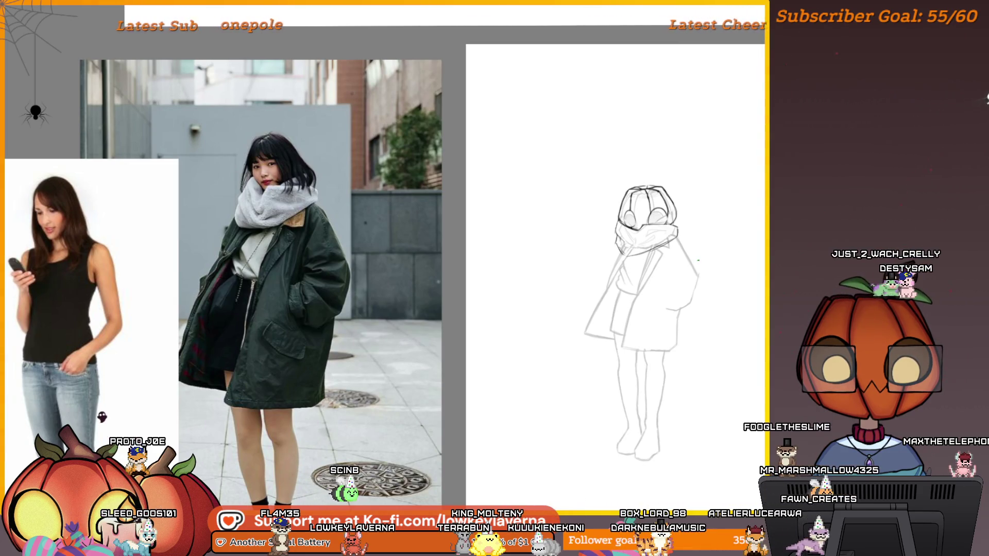
{"action": "key", "text": "m"}
{"action": "key", "text": "2"}
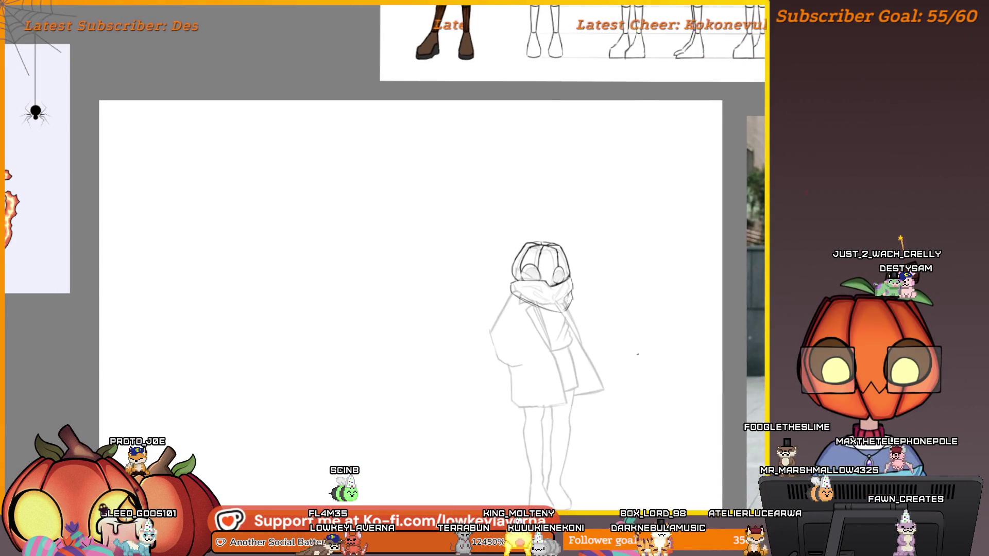
{"action": "key", "text": "Delete"}
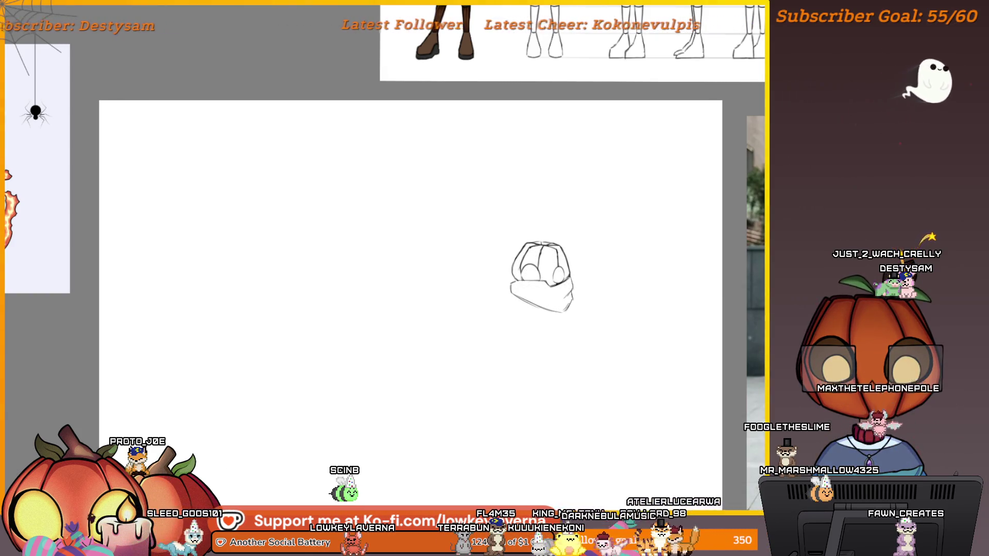
{"action": "key", "text": "ctrl+z"}
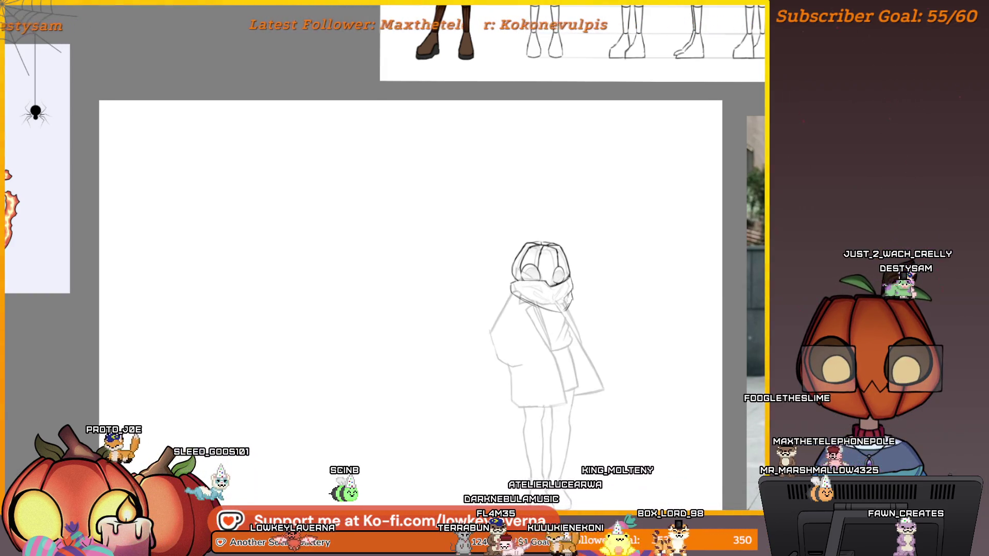
{"action": "key", "text": "m"}
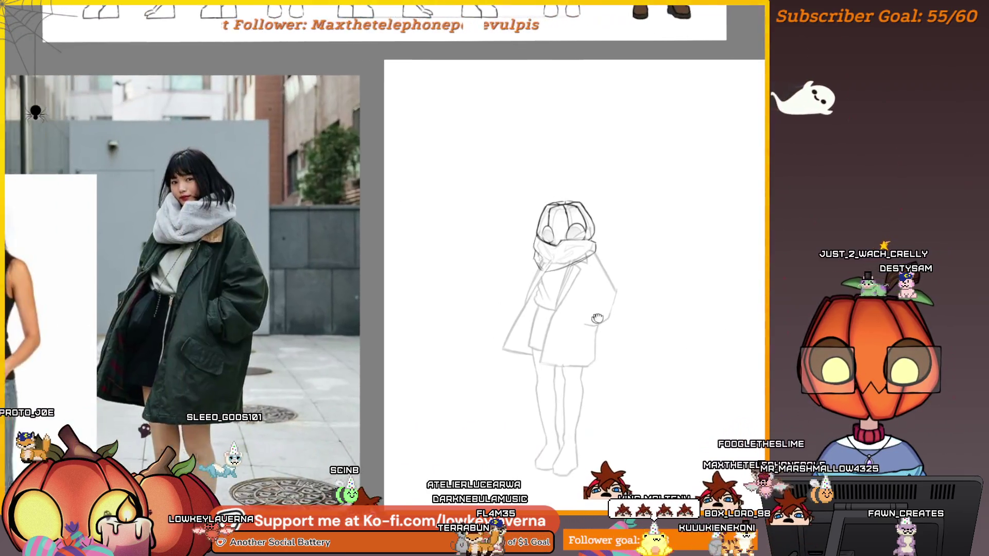
{"action": "left_click_drag", "start_coordinate": [597, 318], "coordinate": [659, 318]}
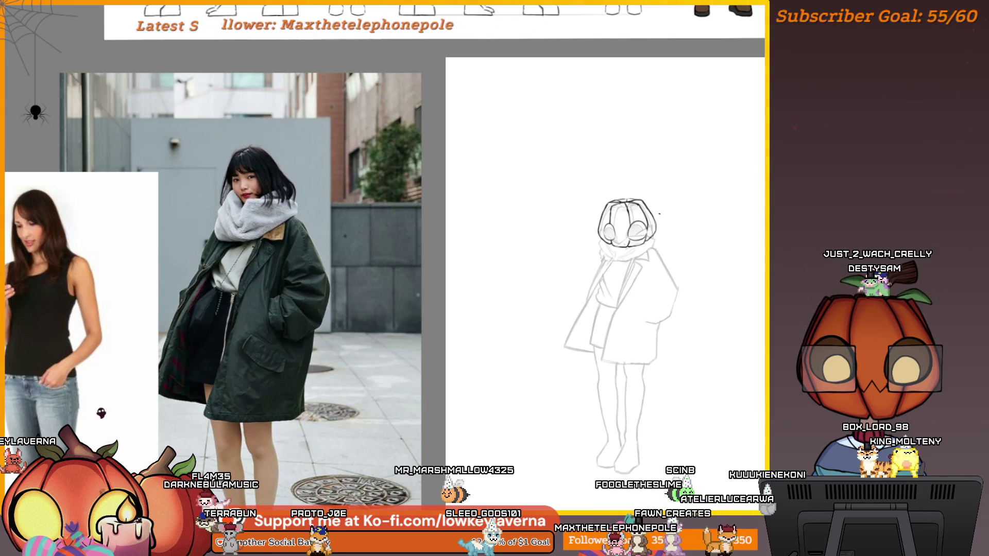
Step: Reposition the view over the hand-and-phone sketch on the figure's chest
{"action": "left_click_drag", "start_coordinate": [623, 274], "coordinate": [594, 227]}
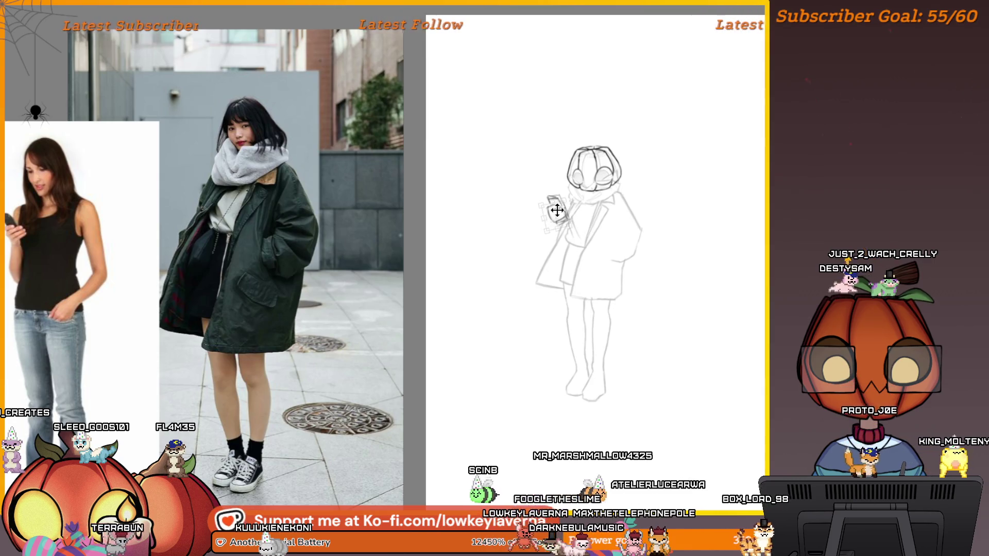
Step: Commit the phone hand's placement and extend the line along the coat's right shoulder
{"action": "key", "text": "Return"}
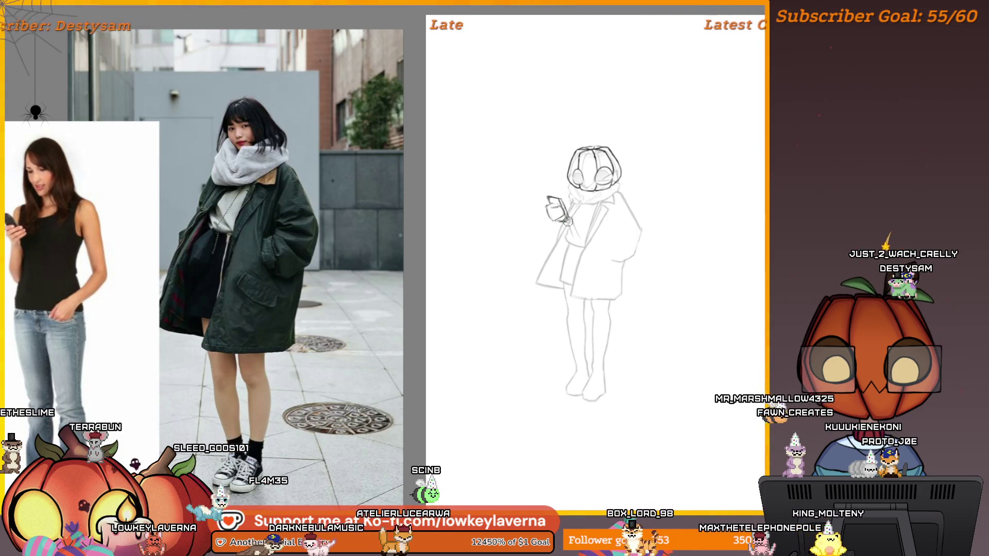
{"action": "left_click_drag", "start_coordinate": [605, 258], "coordinate": [646, 236]}
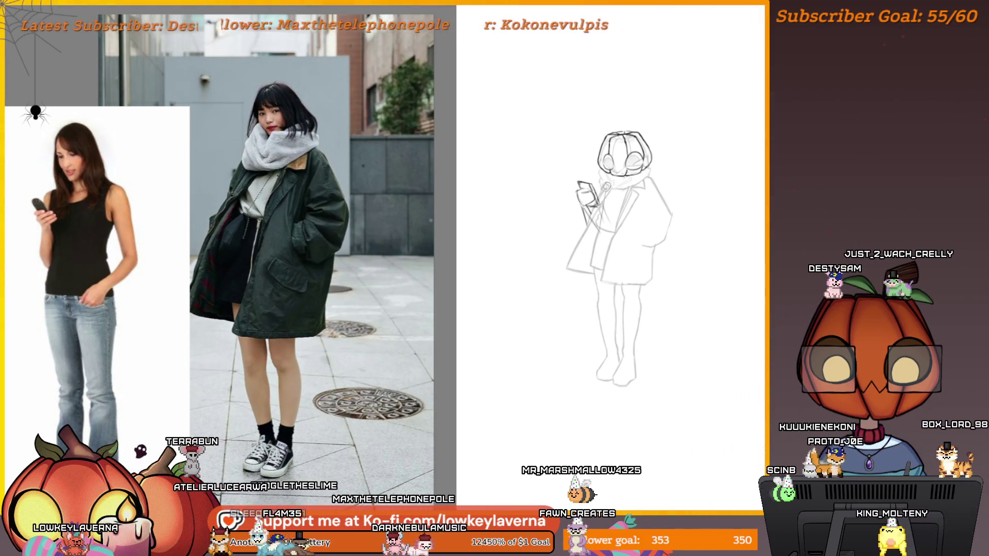
{"action": "left_click_drag", "start_coordinate": [676, 192], "coordinate": [661, 250]}
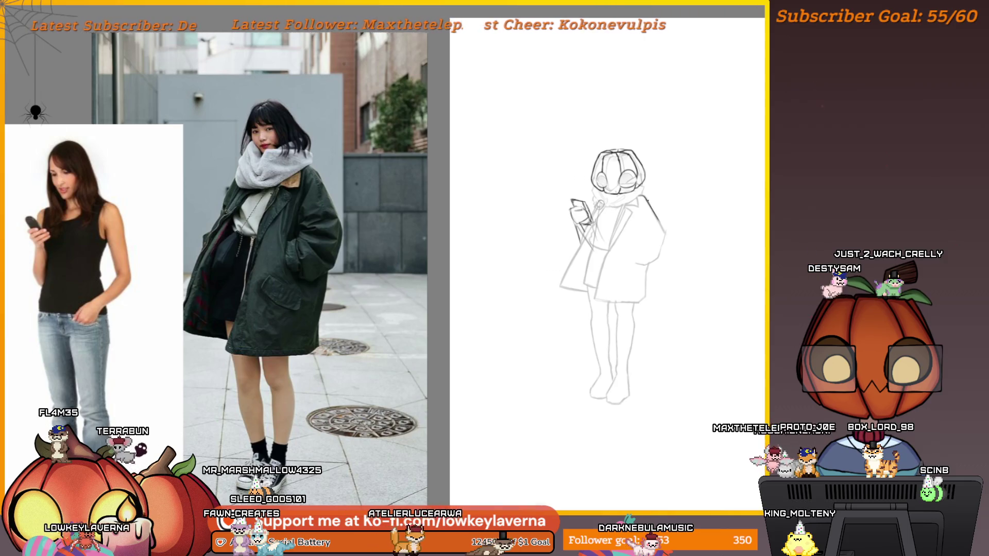
{"action": "left_click_drag", "start_coordinate": [644, 196], "coordinate": [655, 213]}
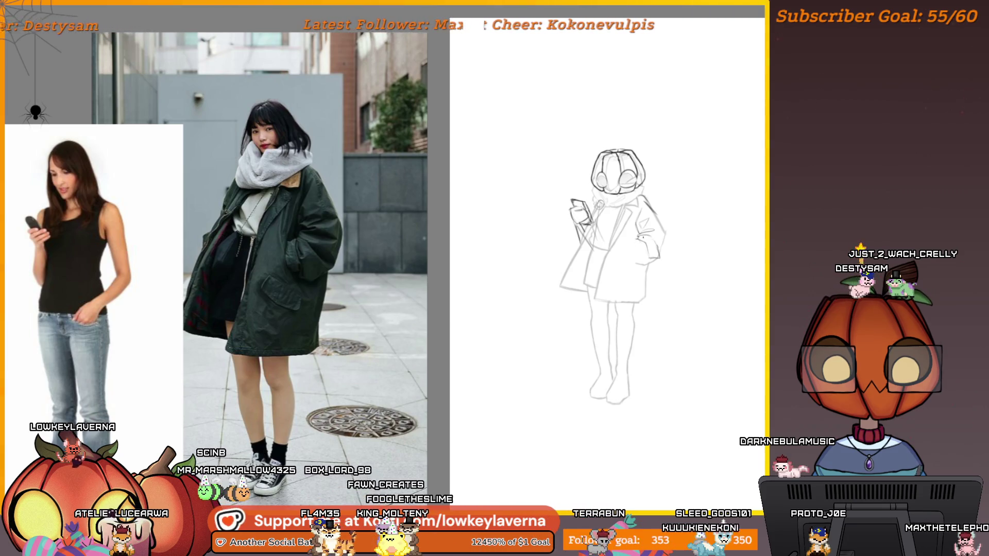
Step: Draw the clenched free hand at the coat pocket, then zoom in on the phone and coat
{"action": "scroll", "coordinate": [618, 265], "scroll_direction": "up", "scroll_amount": 1}
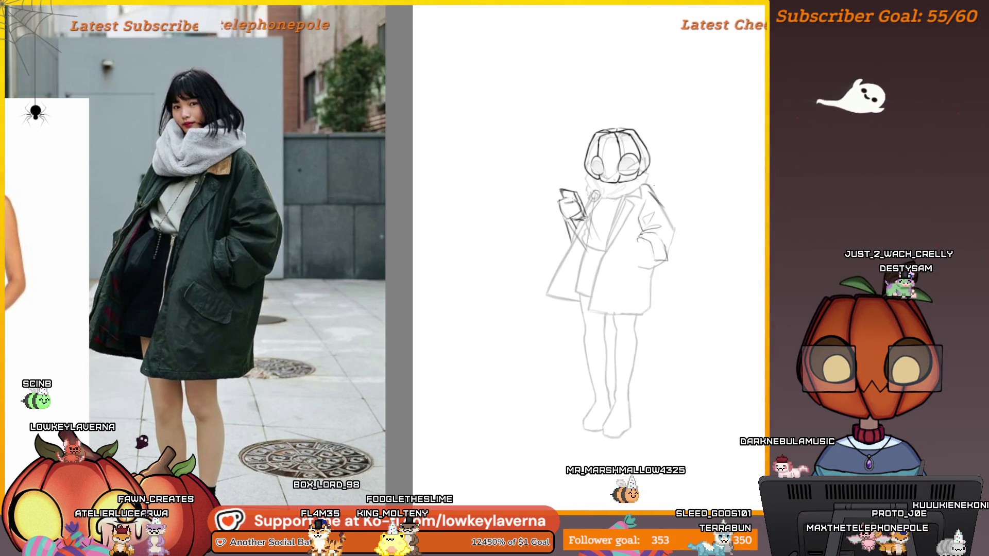
{"action": "scroll", "coordinate": [608, 278], "scroll_direction": "down", "scroll_amount": 1}
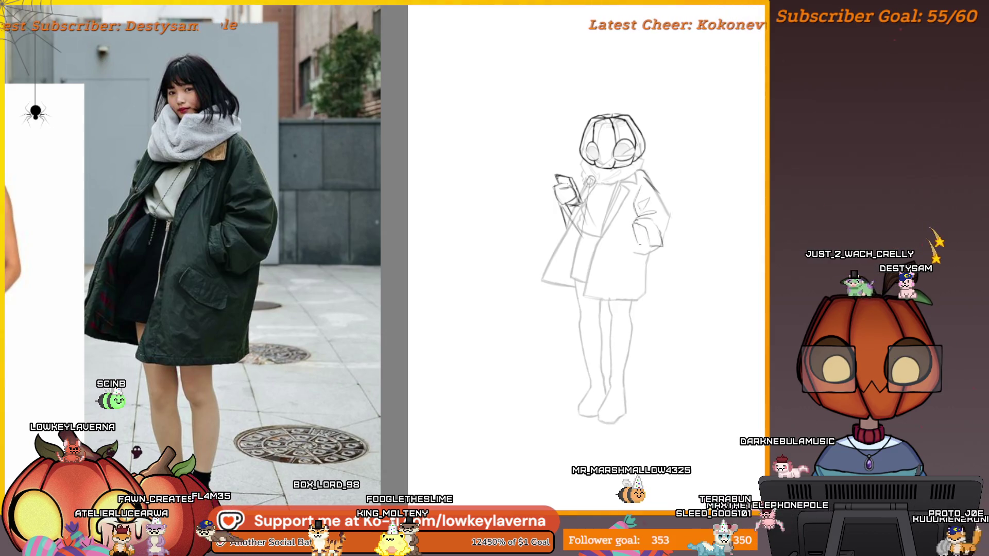
{"action": "scroll", "coordinate": [608, 278], "scroll_direction": "up", "scroll_amount": 1}
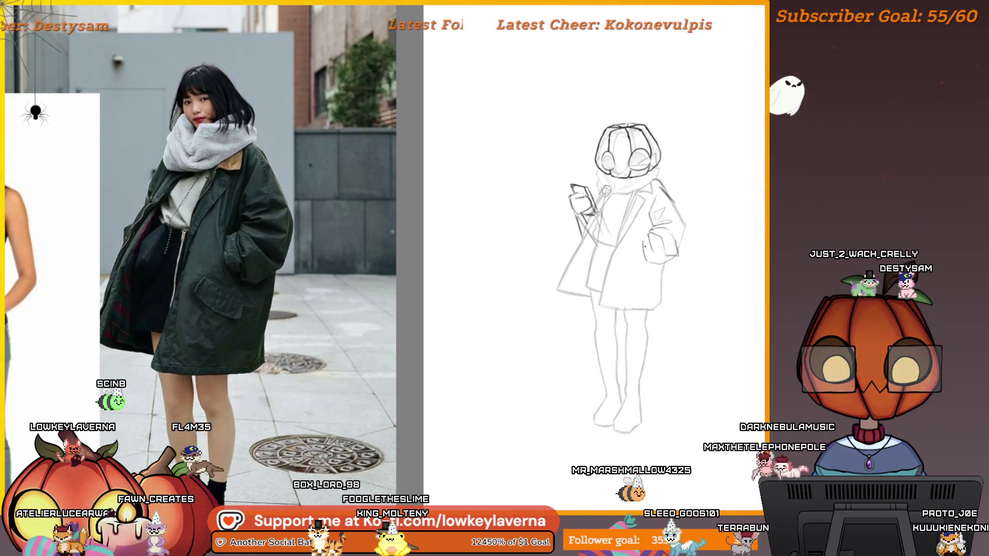
{"action": "left_click_drag", "start_coordinate": [645, 238], "coordinate": [664, 262]}
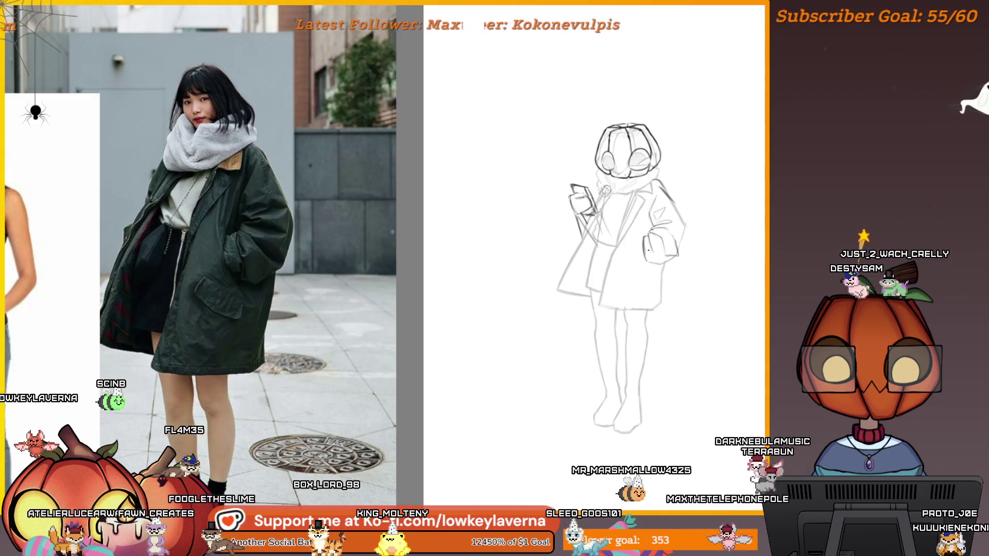
{"action": "scroll", "coordinate": [618, 278], "scroll_direction": "up", "scroll_amount": 1}
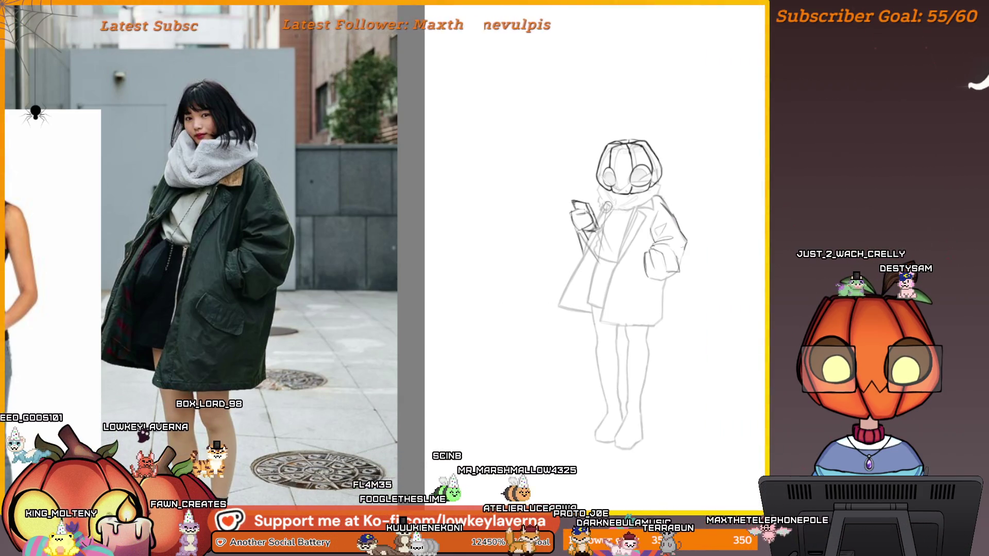
{"action": "left_click_drag", "start_coordinate": [687, 224], "coordinate": [717, 237]}
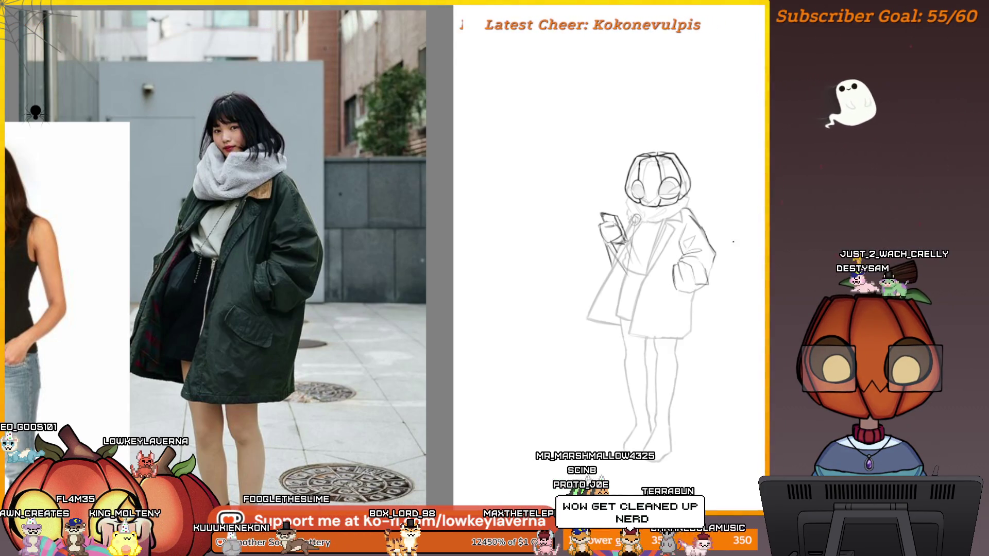
{"action": "scroll", "coordinate": [665, 287], "scroll_direction": "up", "scroll_amount": 3}
{"action": "left_click_drag", "start_coordinate": [728, 244], "coordinate": [739, 264]}
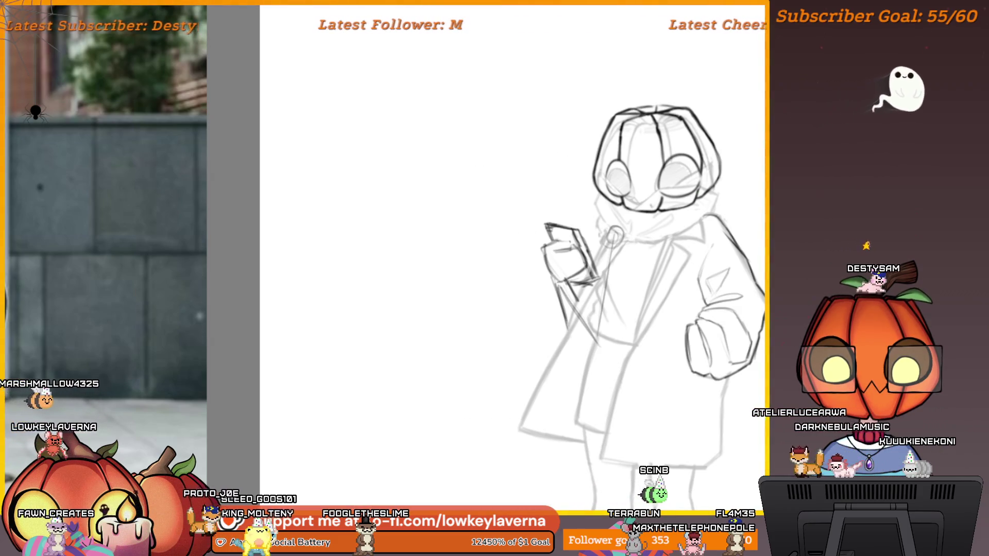
{"action": "left_click", "coordinate": [685, 310]}
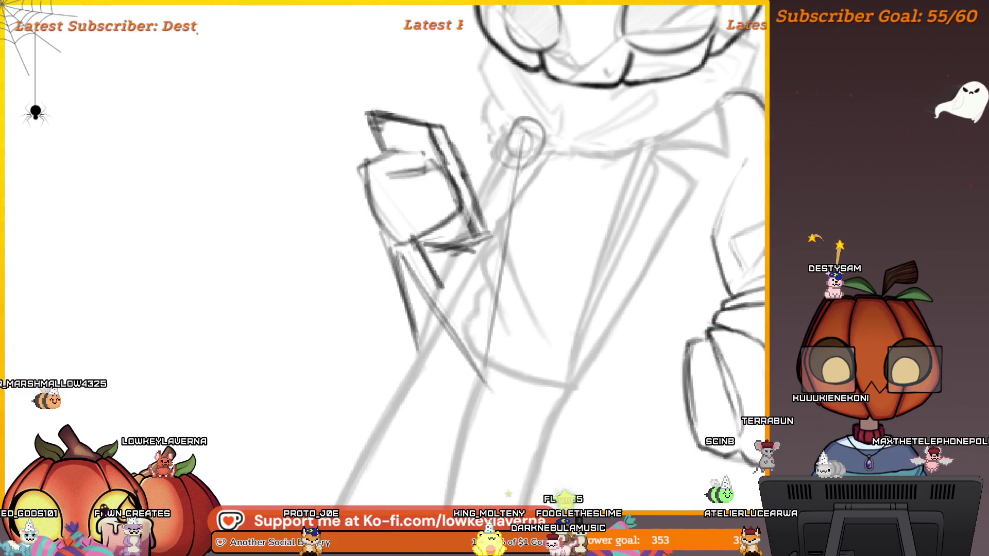
Step: Zoom to fit the whole figure, mirror the canvas, and recentre the flipped sketch
{"action": "key", "text": "ctrl+0"}
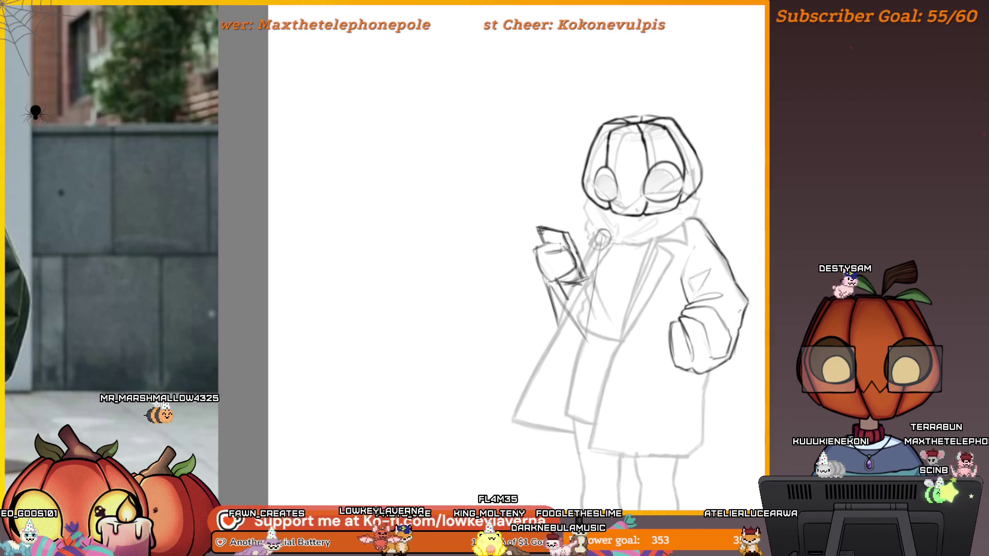
{"action": "key", "text": "m"}
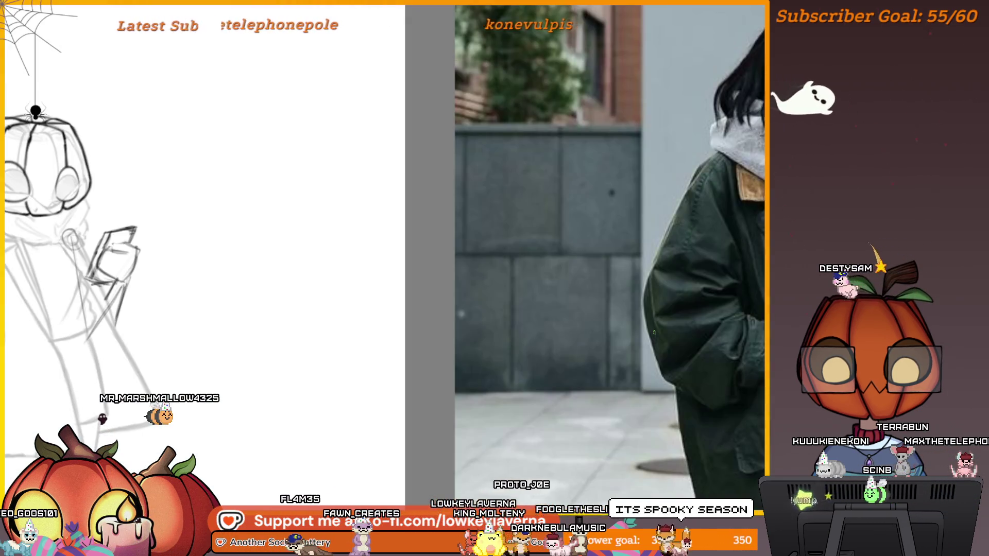
{"action": "mouse_move", "coordinate": [219, 433]}
{"action": "left_mouse_down"}
{"action": "mouse_move", "coordinate": [536, 395]}
{"action": "mouse_move", "coordinate": [404, 375]}
{"action": "mouse_move", "coordinate": [563, 434]}
{"action": "left_mouse_up"}
{"action": "scroll", "coordinate": [486, 383], "scroll_direction": "down", "scroll_amount": 3}
Step: Erase faint sketch lines inside the fist and view the figure beside the reference photo
{"action": "scroll", "coordinate": [414, 218], "scroll_direction": "up", "scroll_amount": 5}
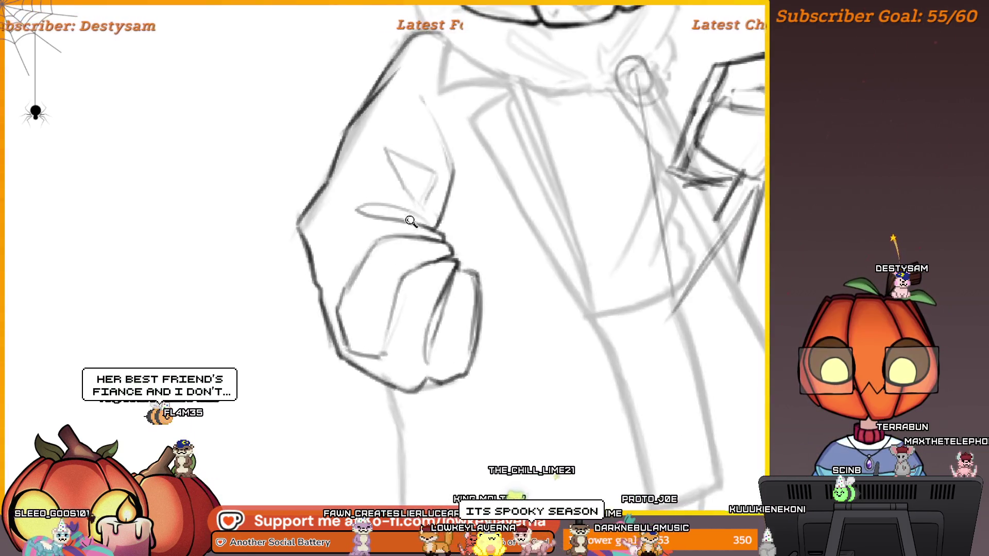
{"action": "left_click_drag", "start_coordinate": [354, 342], "coordinate": [393, 248]}
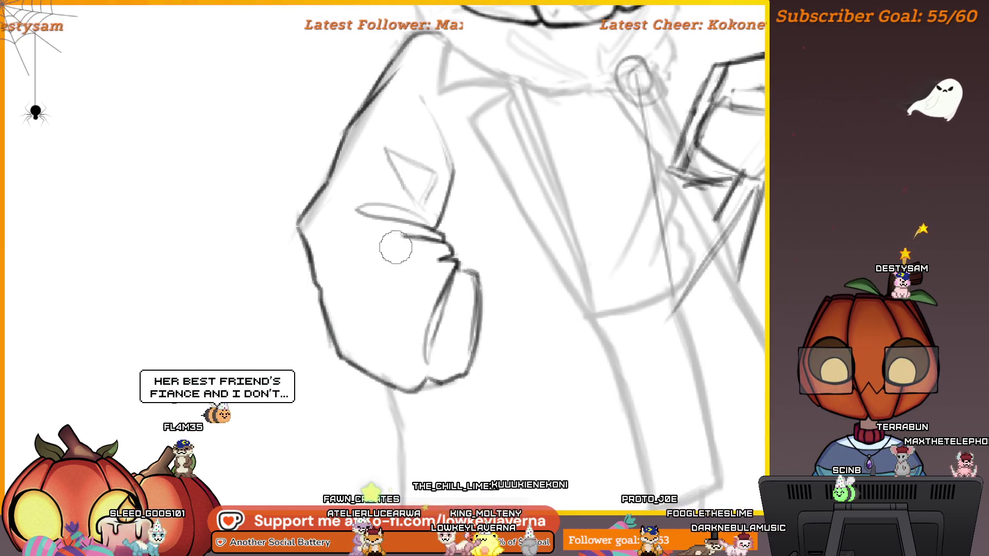
{"action": "scroll", "coordinate": [409, 297], "scroll_direction": "down", "scroll_amount": 5}
{"action": "mouse_move", "coordinate": [435, 283]}
{"action": "left_mouse_down"}
{"action": "mouse_move", "coordinate": [614, 258]}
{"action": "mouse_move", "coordinate": [691, 275]}
{"action": "left_mouse_up"}
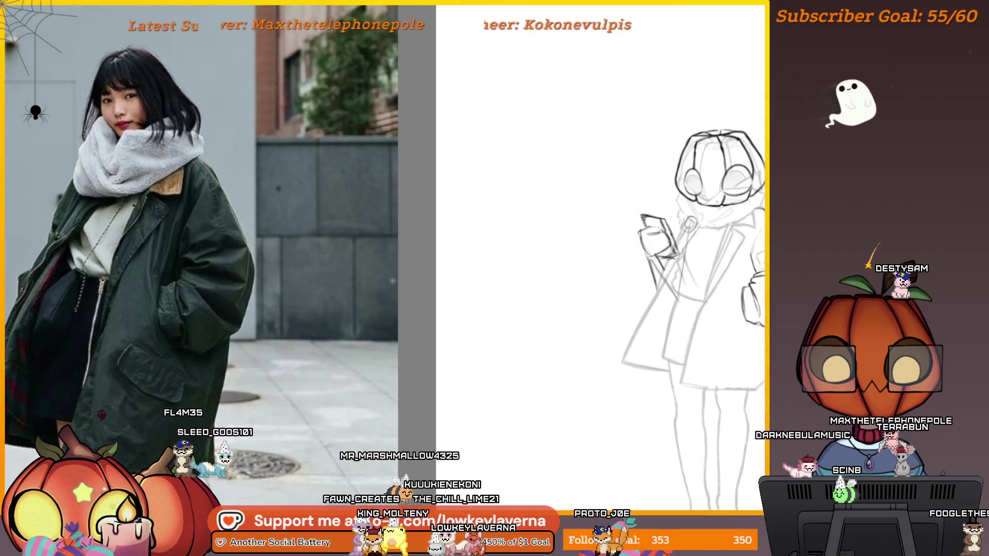
{"action": "scroll", "coordinate": [711, 281], "scroll_direction": "up", "scroll_amount": 5}
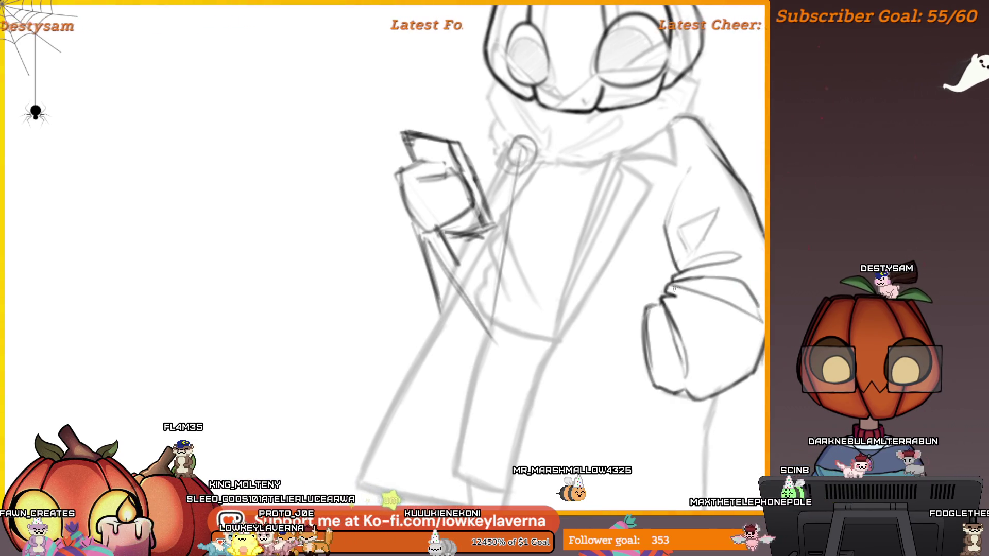
{"action": "scroll", "coordinate": [387, 278], "scroll_direction": "down", "scroll_amount": 3}
{"action": "left_click_drag", "start_coordinate": [386, 278], "coordinate": [431, 279]}
{"action": "scroll", "coordinate": [618, 258], "scroll_direction": "up", "scroll_amount": 2}
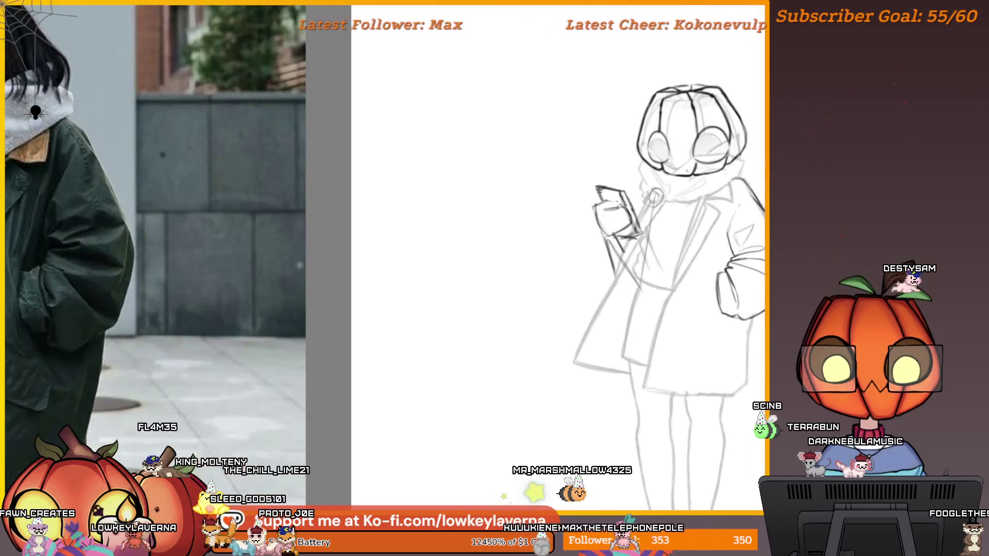
{"action": "scroll", "coordinate": [515, 278], "scroll_direction": "right", "scroll_amount": 4}
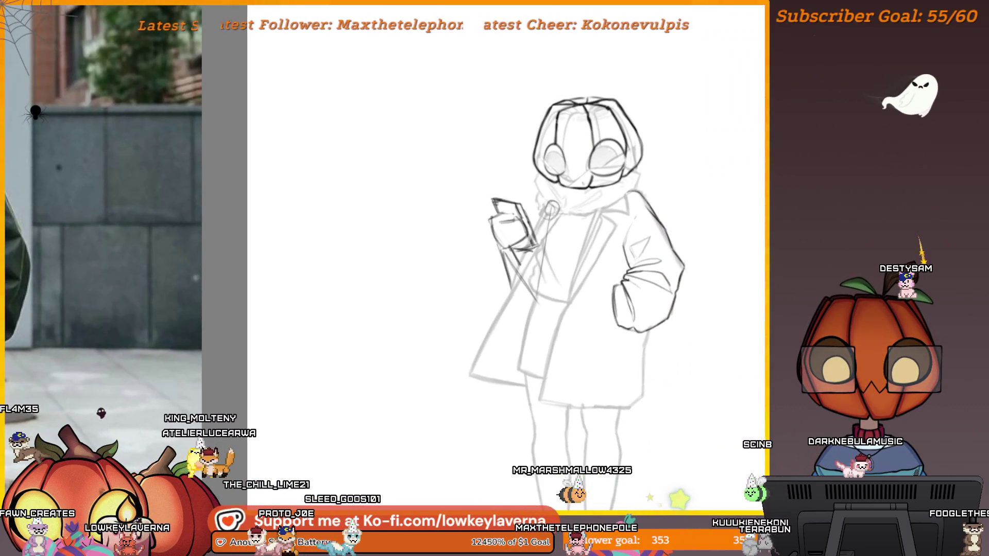
Step: Draw a diagonal fold line inside the coat sleeve
{"action": "left_click_drag", "start_coordinate": [630, 282], "coordinate": [658, 312]}
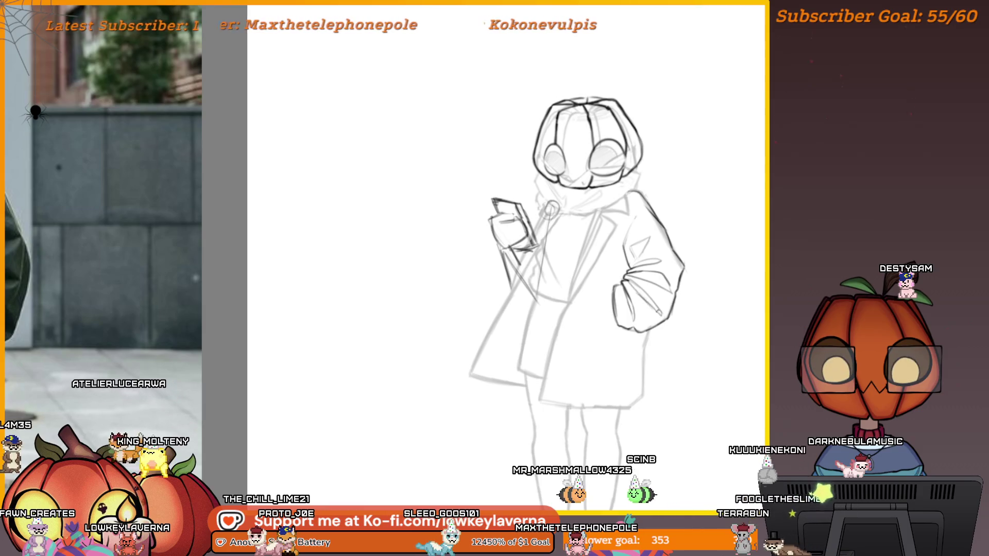
{"action": "scroll", "coordinate": [659, 311], "scroll_direction": "down", "scroll_amount": 4}
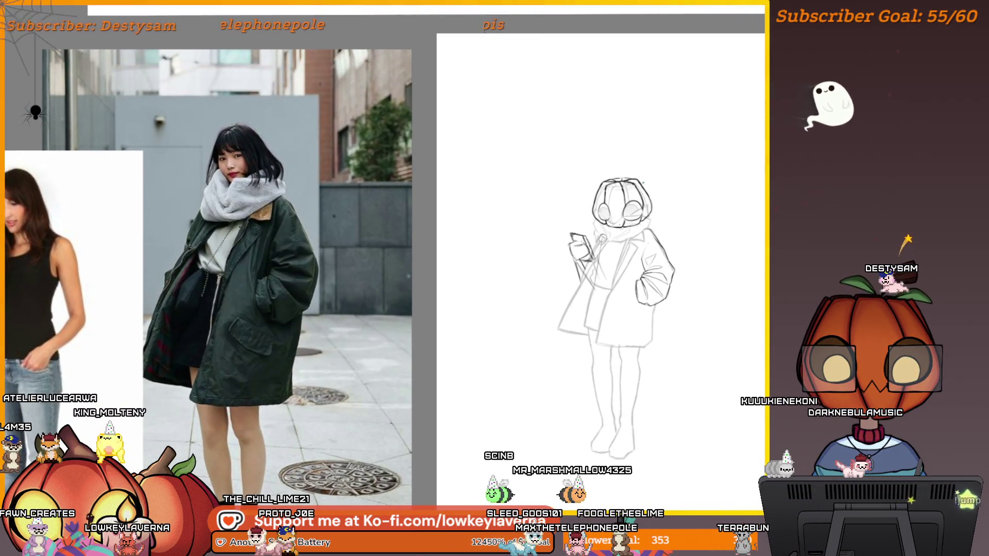
{"action": "scroll", "coordinate": [698, 247], "scroll_direction": "up", "scroll_amount": 5}
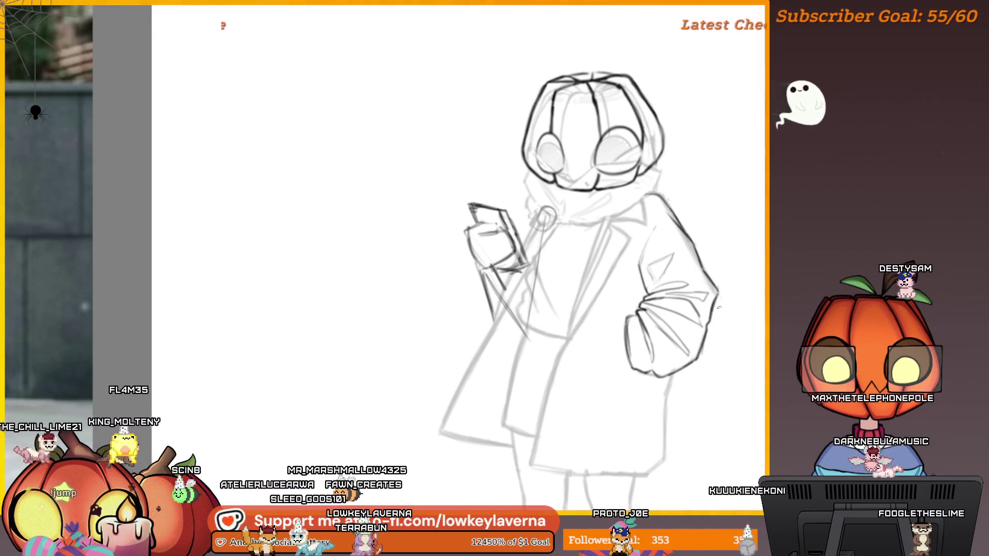
{"action": "scroll", "coordinate": [618, 226], "scroll_direction": "down", "scroll_amount": 2}
{"action": "mouse_move", "coordinate": [618, 226]}
{"action": "left_mouse_down"}
{"action": "mouse_move", "coordinate": [703, 304]}
{"action": "mouse_move", "coordinate": [739, 291]}
{"action": "left_mouse_up"}
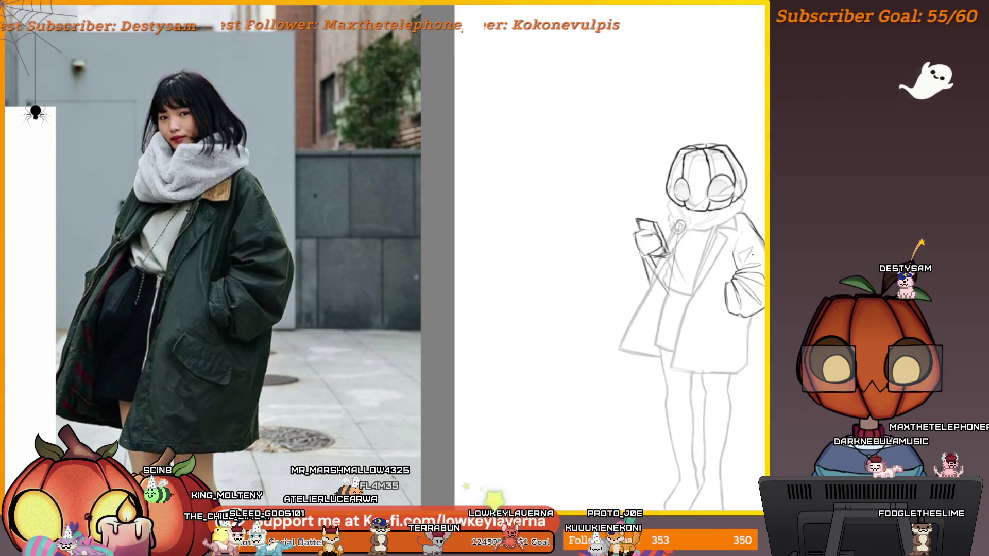
{"action": "scroll", "coordinate": [762, 282], "scroll_direction": "up", "scroll_amount": 3}
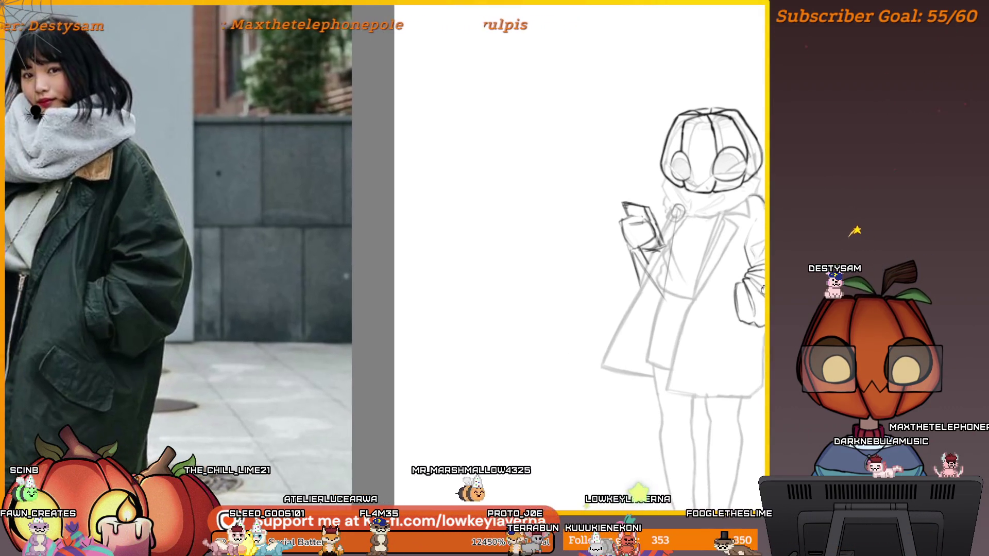
{"action": "scroll", "coordinate": [761, 279], "scroll_direction": "down", "scroll_amount": 2}
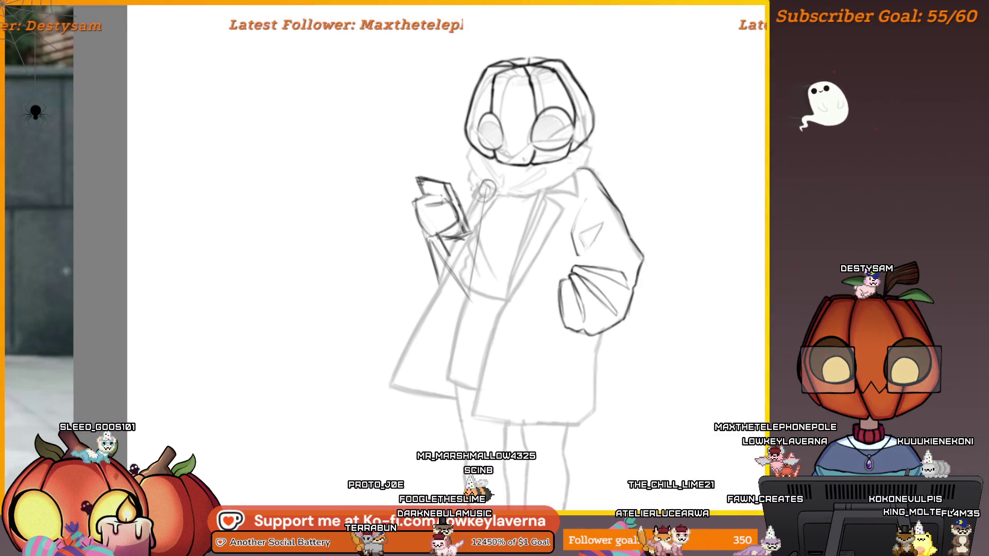
Step: Undo the triangular pocket stroke and widen the reference panel to show the whole coat photo
{"action": "left_click_drag", "start_coordinate": [580, 229], "coordinate": [604, 251]}
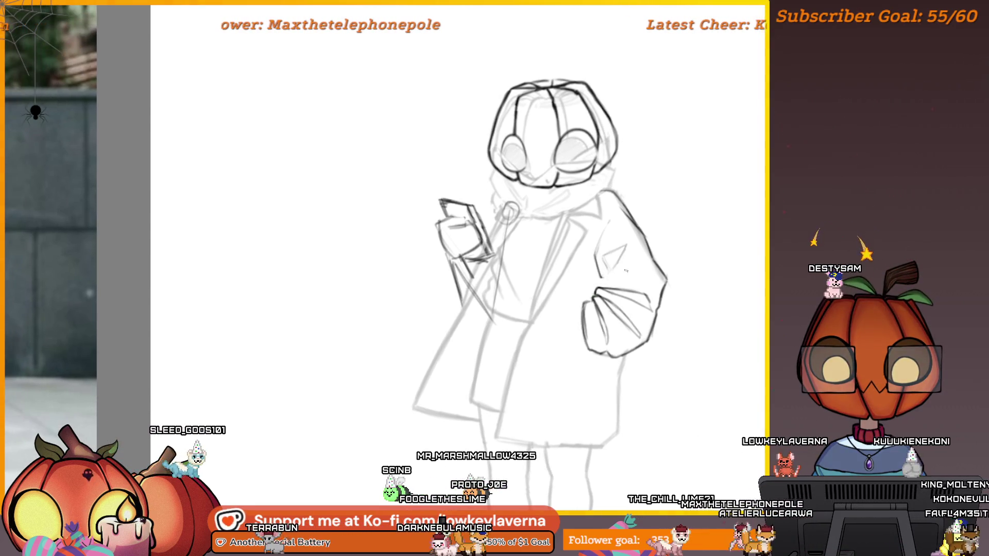
{"action": "left_click_drag", "start_coordinate": [617, 290], "coordinate": [675, 273]}
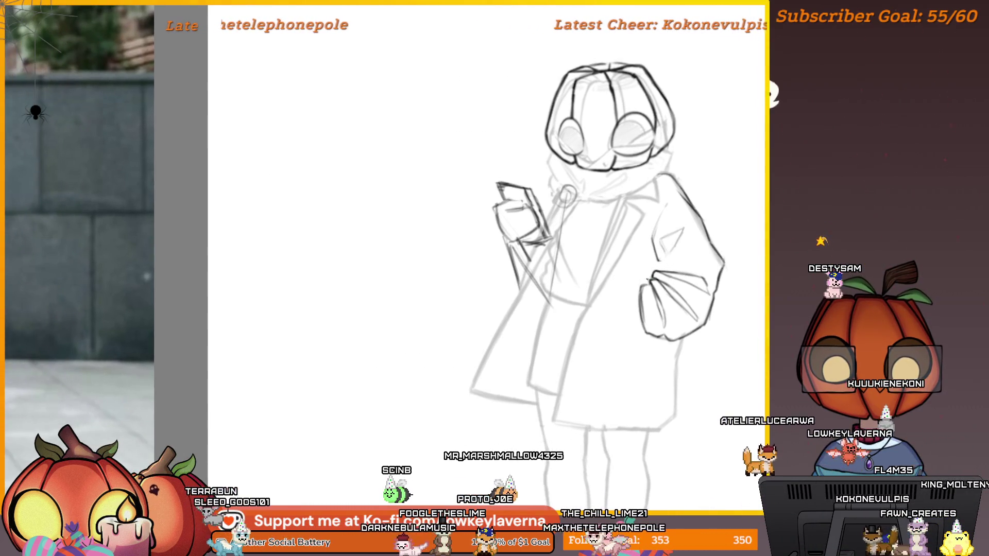
{"action": "scroll", "coordinate": [544, 257], "scroll_direction": "down", "scroll_amount": 2}
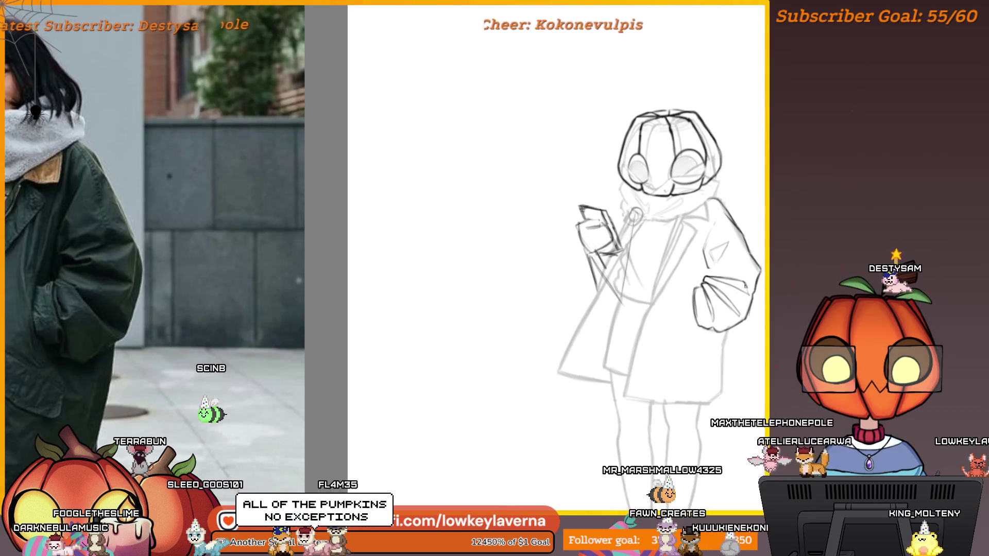
{"action": "key", "text": "ctrl+z"}
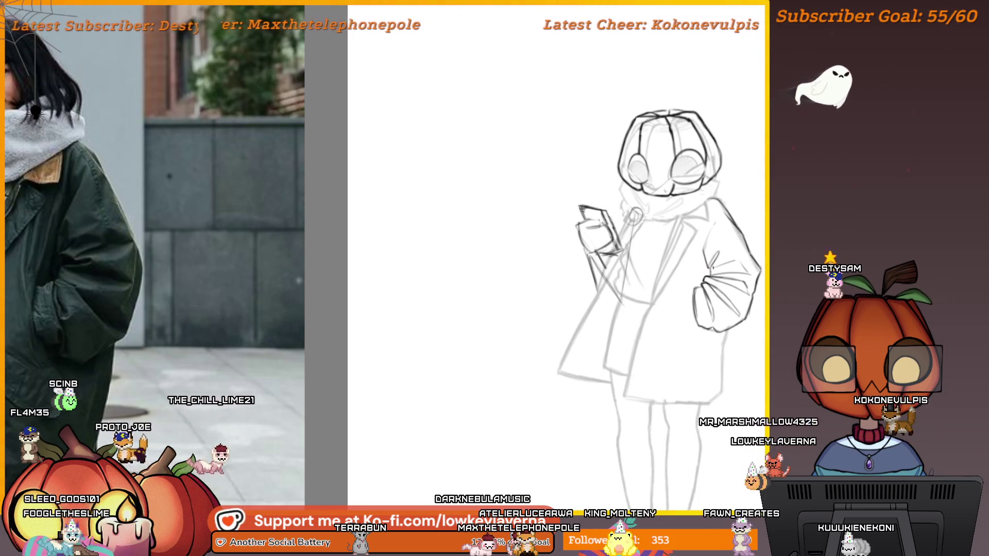
{"action": "mouse_move", "coordinate": [348, 257]}
{"action": "left_mouse_down"}
{"action": "mouse_move", "coordinate": [481, 258]}
{"action": "mouse_move", "coordinate": [464, 258]}
{"action": "left_mouse_up"}
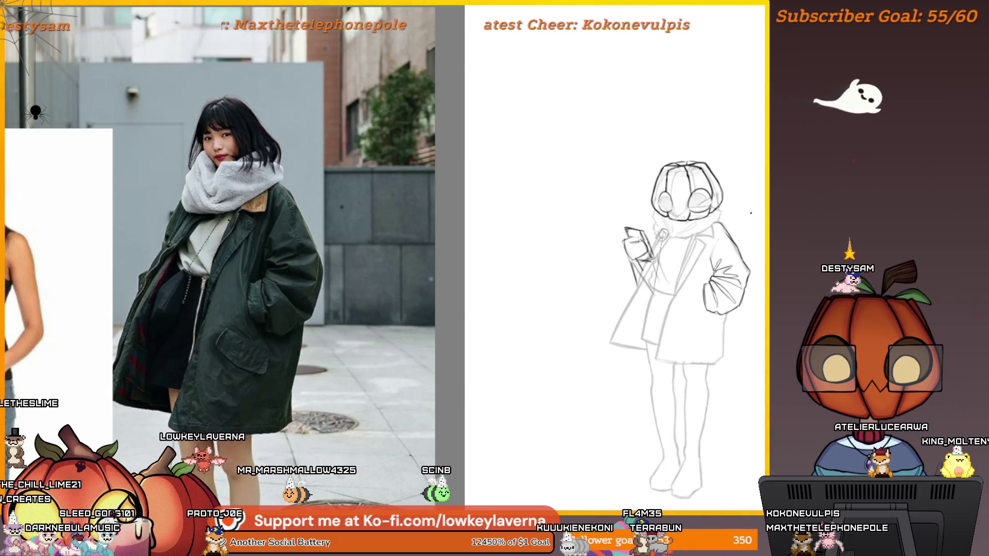
{"action": "left_click_drag", "start_coordinate": [741, 191], "coordinate": [733, 207]}
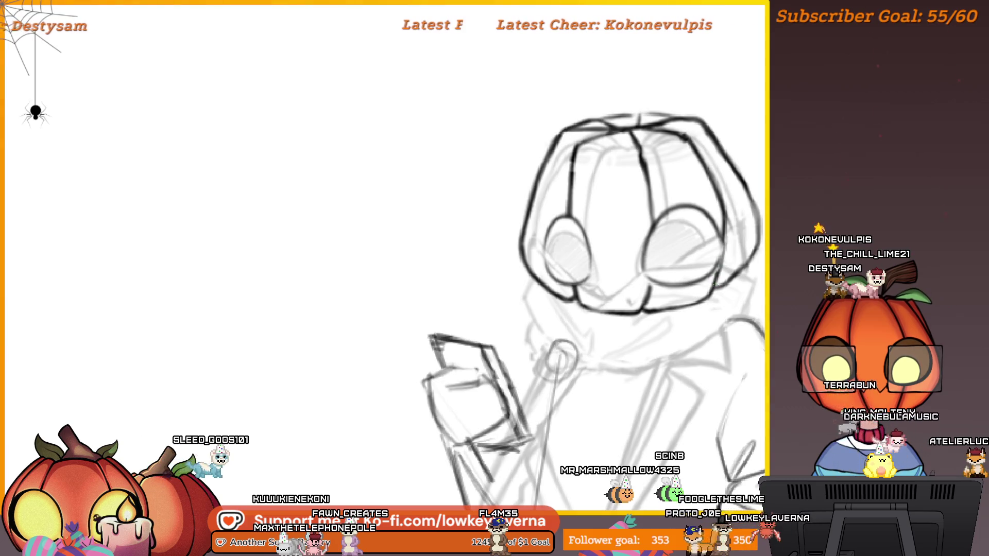
{"action": "left_click_drag", "start_coordinate": [742, 228], "coordinate": [728, 246]}
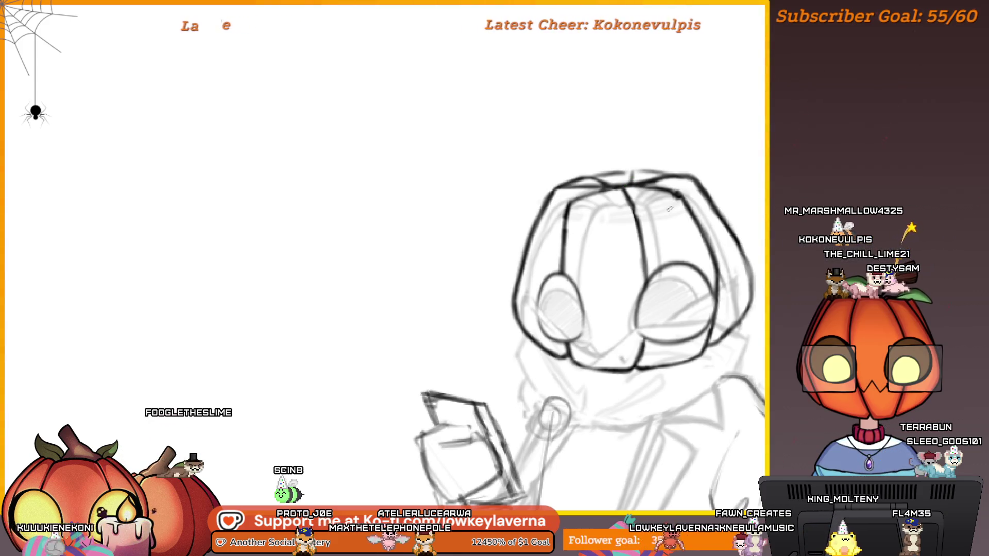
{"action": "left_click_drag", "start_coordinate": [615, 244], "coordinate": [589, 370]}
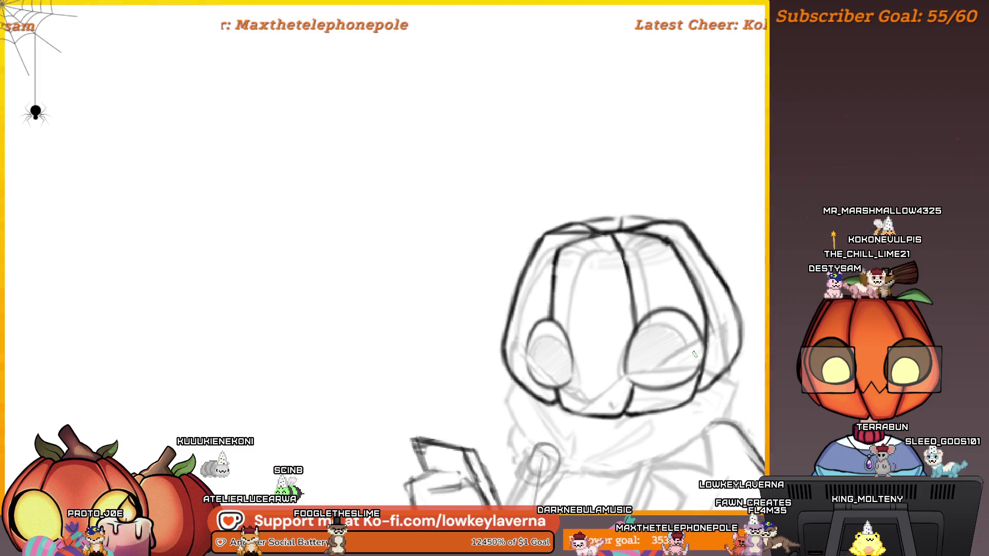
{"action": "scroll", "coordinate": [725, 365], "scroll_direction": "up", "scroll_amount": 5}
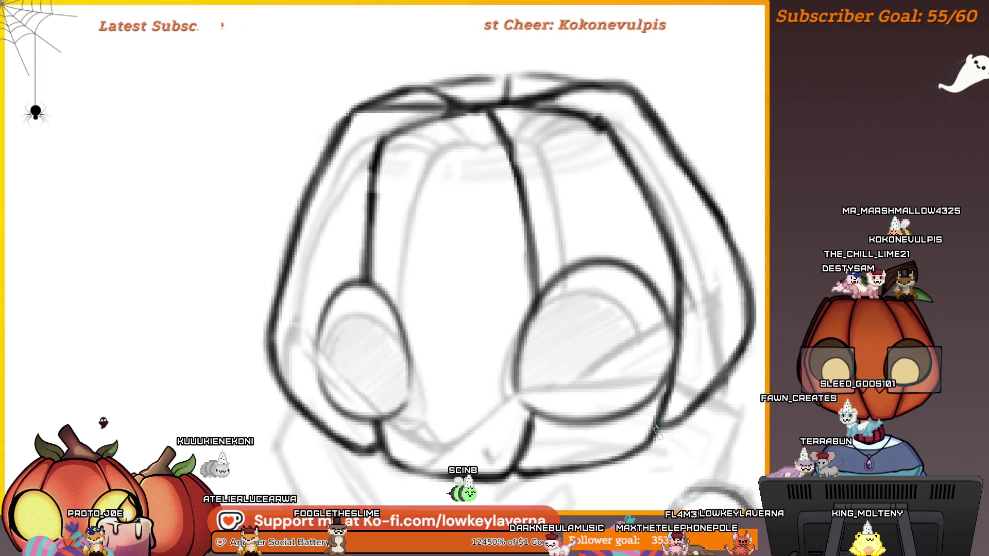
{"action": "scroll", "coordinate": [742, 374], "scroll_direction": "down", "scroll_amount": 3}
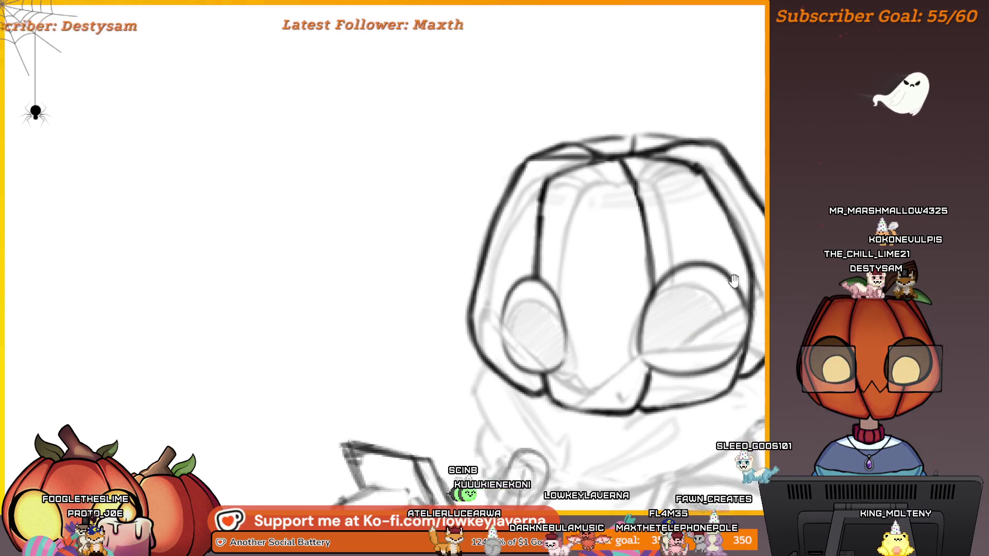
{"action": "left_click_drag", "start_coordinate": [734, 276], "coordinate": [703, 313]}
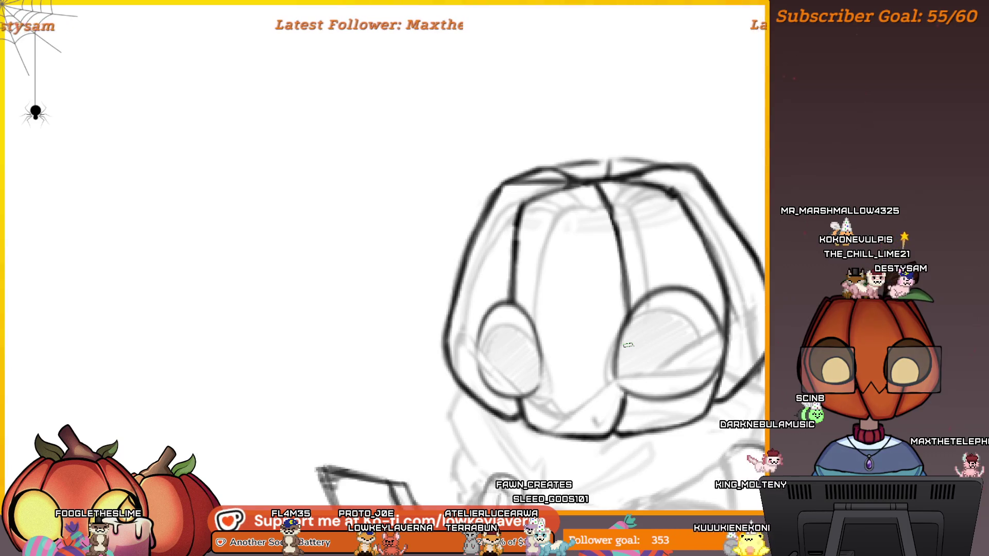
{"action": "scroll", "coordinate": [692, 188], "scroll_direction": "up", "scroll_amount": 2}
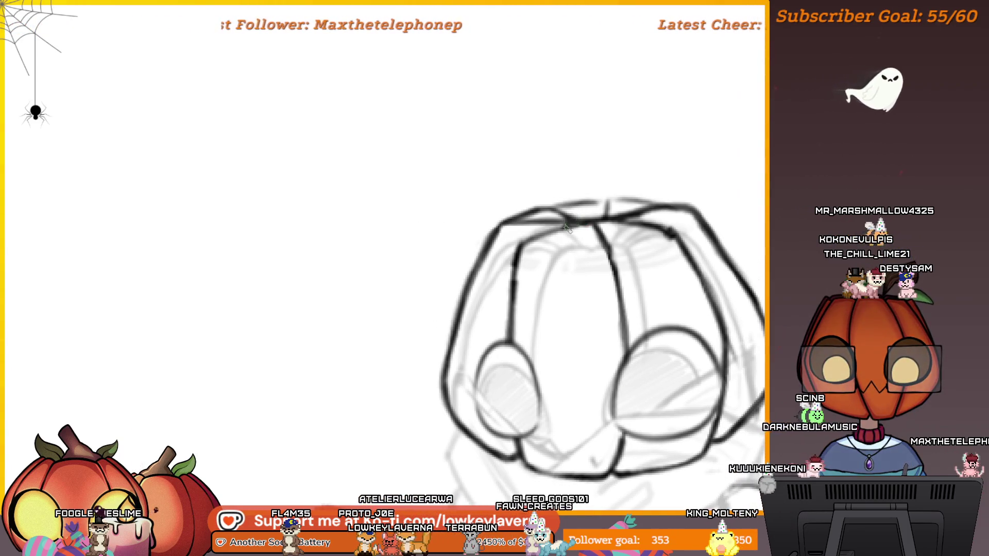
{"action": "scroll", "coordinate": [634, 160], "scroll_direction": "down", "scroll_amount": 3}
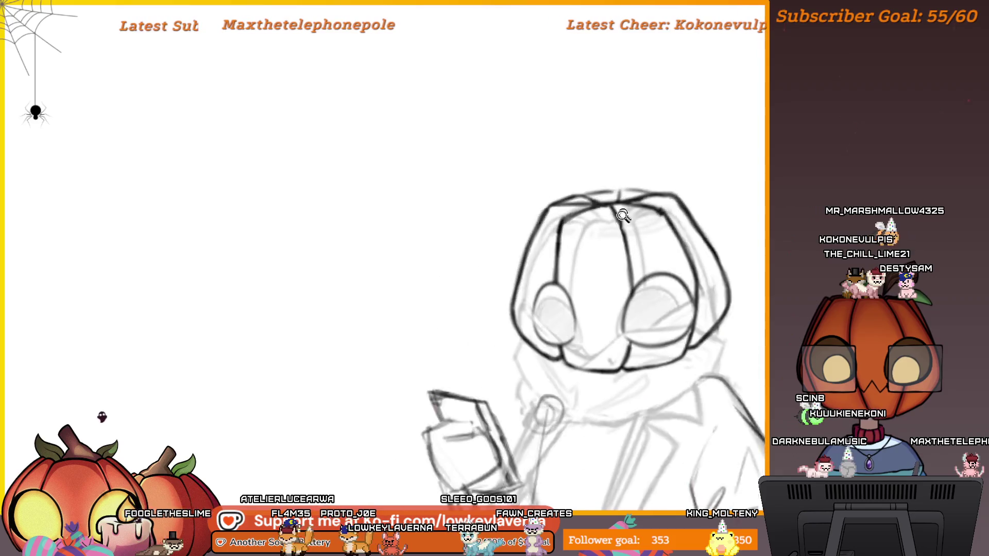
{"action": "scroll", "coordinate": [645, 156], "scroll_direction": "up", "scroll_amount": 2}
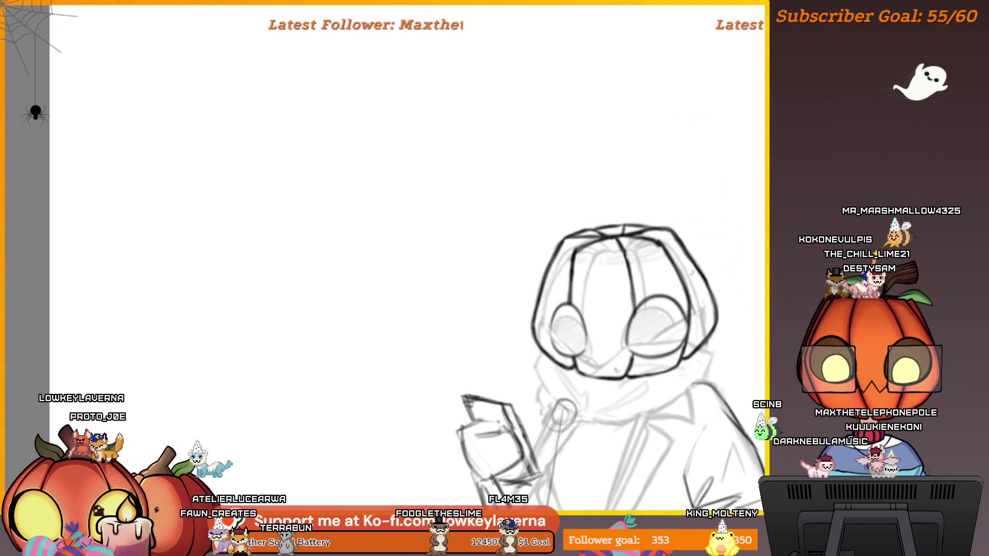
{"action": "scroll", "coordinate": [698, 255], "scroll_direction": "down", "scroll_amount": 2}
{"action": "left_click_drag", "start_coordinate": [718, 209], "coordinate": [671, 165]}
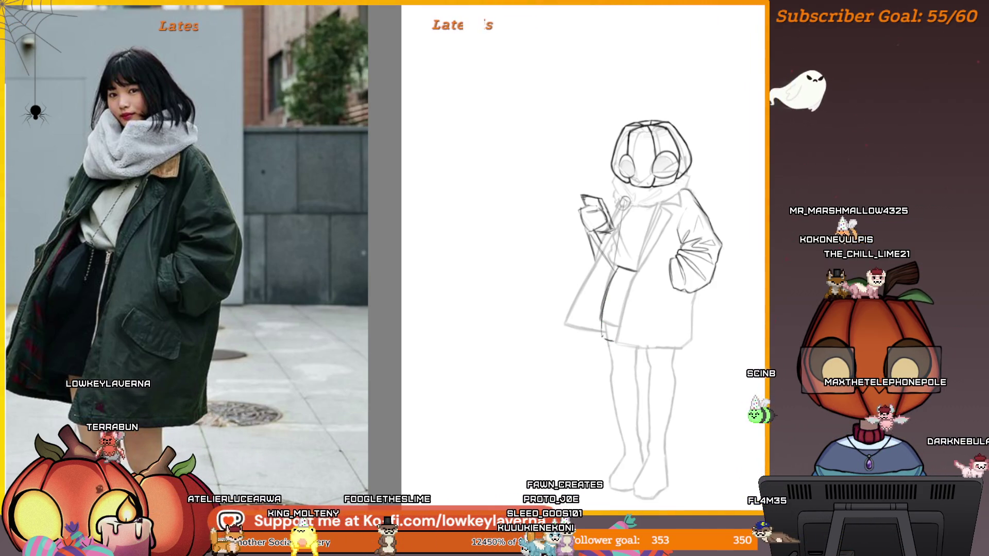
{"action": "mouse_move", "coordinate": [626, 248]}
{"action": "left_mouse_down"}
{"action": "mouse_move", "coordinate": [630, 262]}
{"action": "mouse_move", "coordinate": [623, 256]}
{"action": "left_mouse_up"}
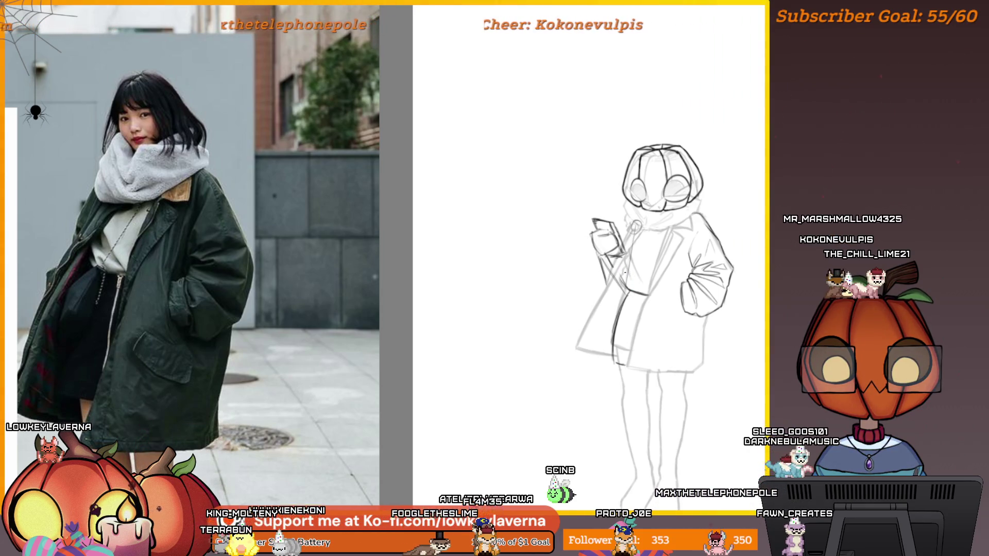
{"action": "left_click_drag", "start_coordinate": [658, 219], "coordinate": [658, 227]}
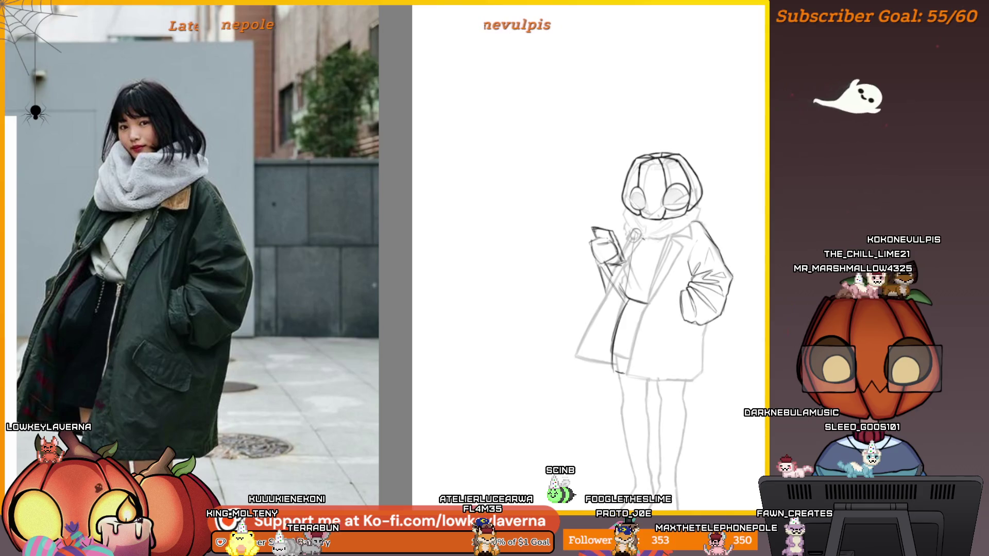
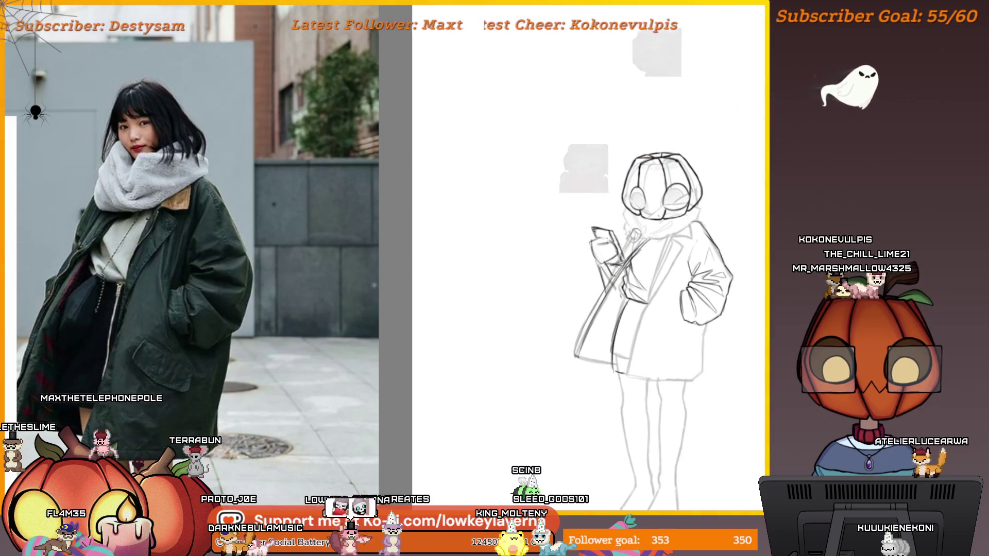
Step: Move the phone-holding reference photo further left and slightly up
{"action": "scroll", "coordinate": [566, 281], "scroll_direction": "down", "scroll_amount": 2}
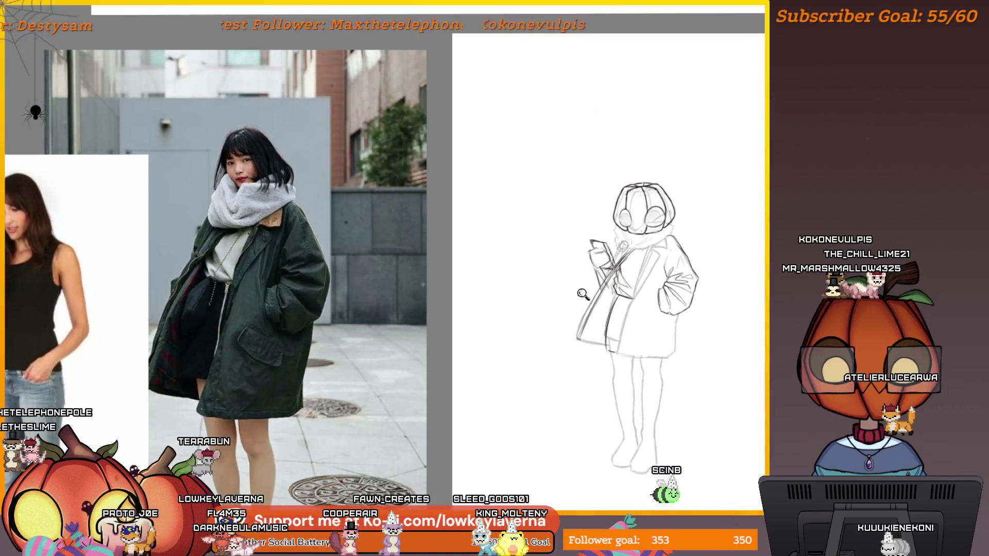
{"action": "left_click_drag", "start_coordinate": [577, 249], "coordinate": [569, 265]}
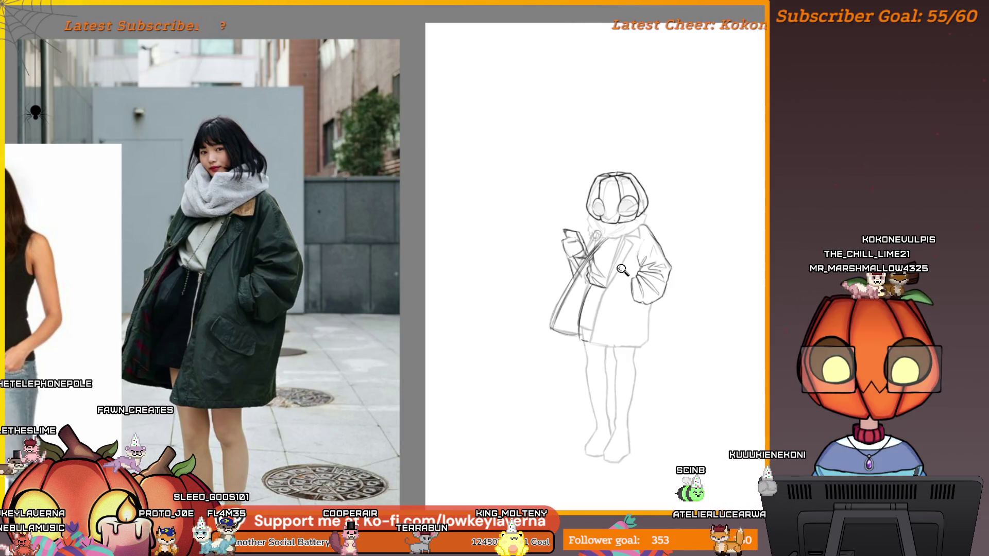
{"action": "scroll", "coordinate": [625, 263], "scroll_direction": "down", "scroll_amount": 2}
{"action": "left_click", "coordinate": [201, 217]}
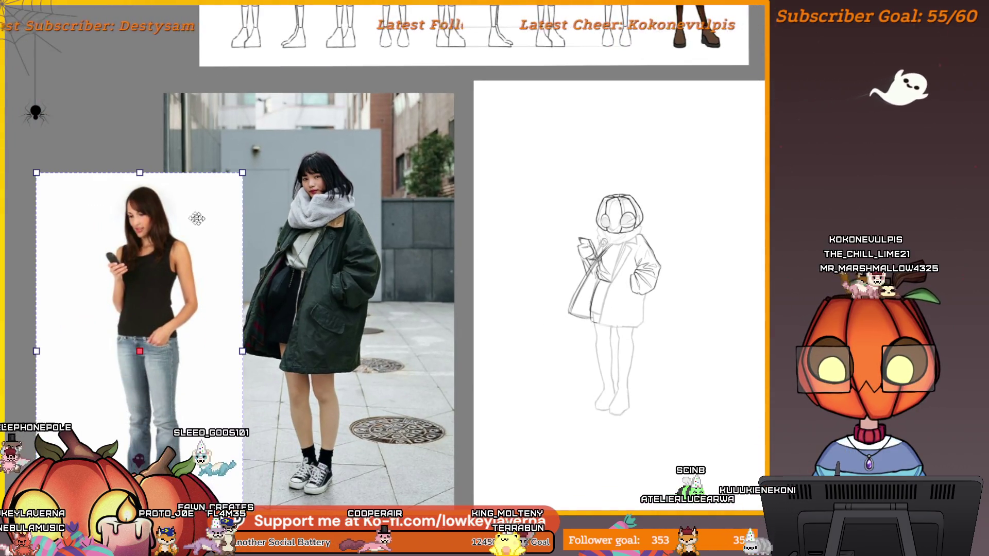
{"action": "left_click_drag", "start_coordinate": [201, 216], "coordinate": [169, 207]}
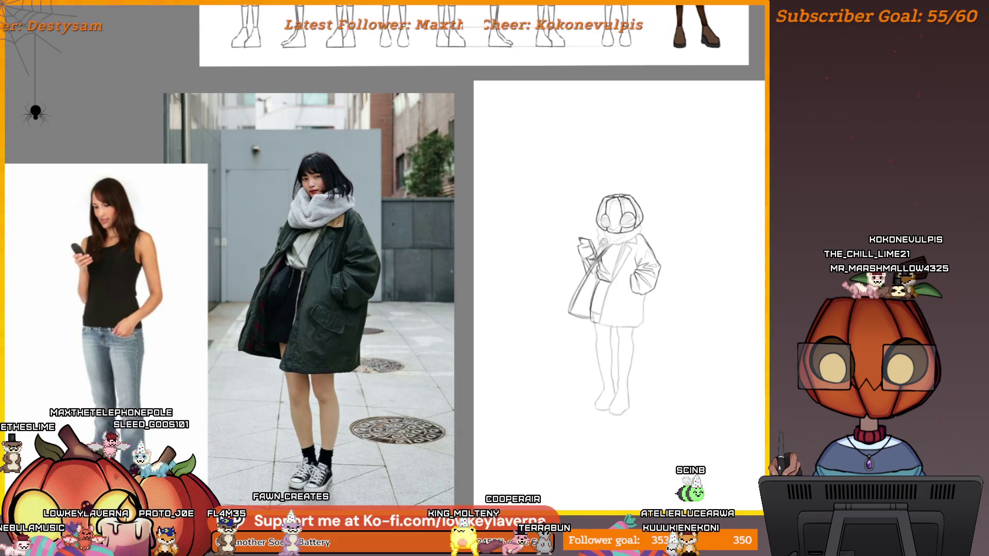
Step: Pan and zoom so the whole sketch and its reference photos are in view
{"action": "left_click_drag", "start_coordinate": [626, 186], "coordinate": [607, 196]}
{"action": "scroll", "coordinate": [596, 247], "scroll_direction": "up", "scroll_amount": 4}
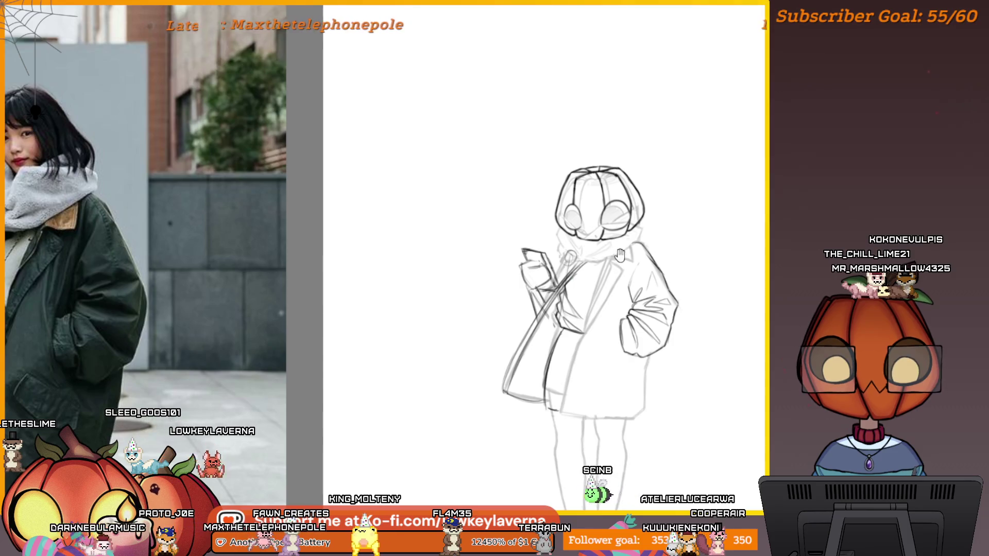
{"action": "left_click_drag", "start_coordinate": [618, 255], "coordinate": [593, 253]}
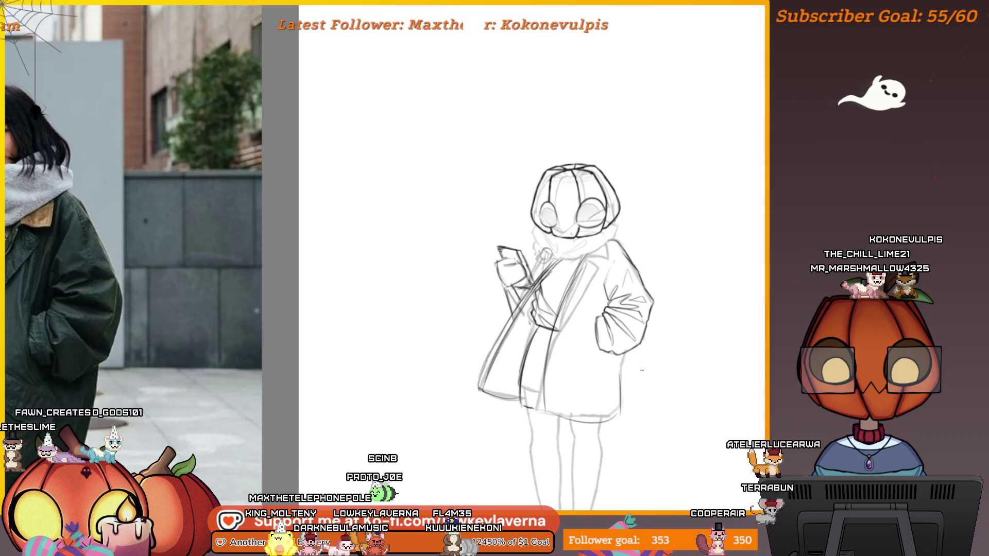
{"action": "scroll", "coordinate": [638, 367], "scroll_direction": "down", "scroll_amount": 2}
{"action": "mouse_move", "coordinate": [637, 367]}
{"action": "left_mouse_down"}
{"action": "mouse_move", "coordinate": [717, 278]}
{"action": "mouse_move", "coordinate": [705, 302]}
{"action": "left_mouse_up"}
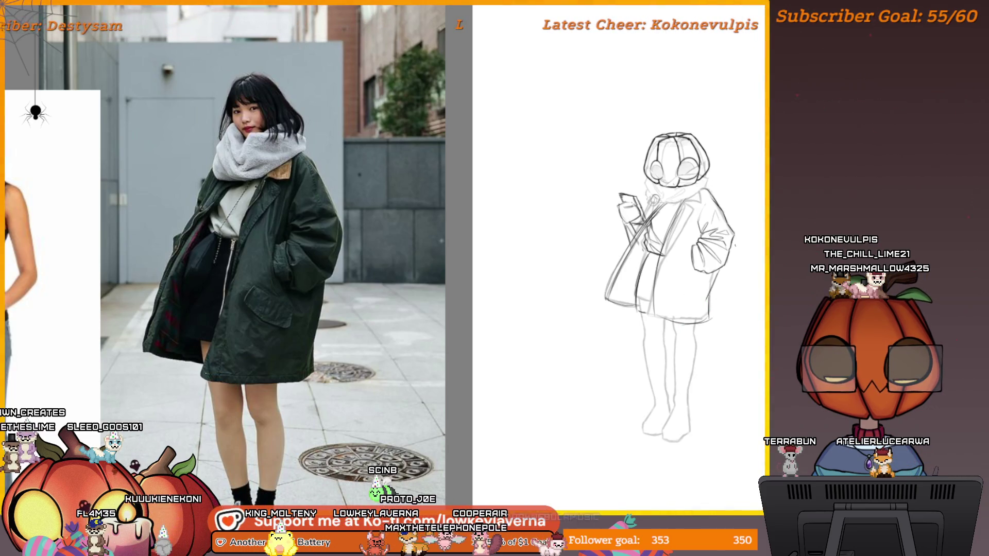
{"action": "scroll", "coordinate": [742, 271], "scroll_direction": "down", "scroll_amount": 3}
{"action": "mouse_move", "coordinate": [97, 403]}
{"action": "left_mouse_down"}
{"action": "mouse_move", "coordinate": [219, 420]}
{"action": "mouse_move", "coordinate": [633, 340]}
{"action": "mouse_move", "coordinate": [734, 396]}
{"action": "left_mouse_up"}
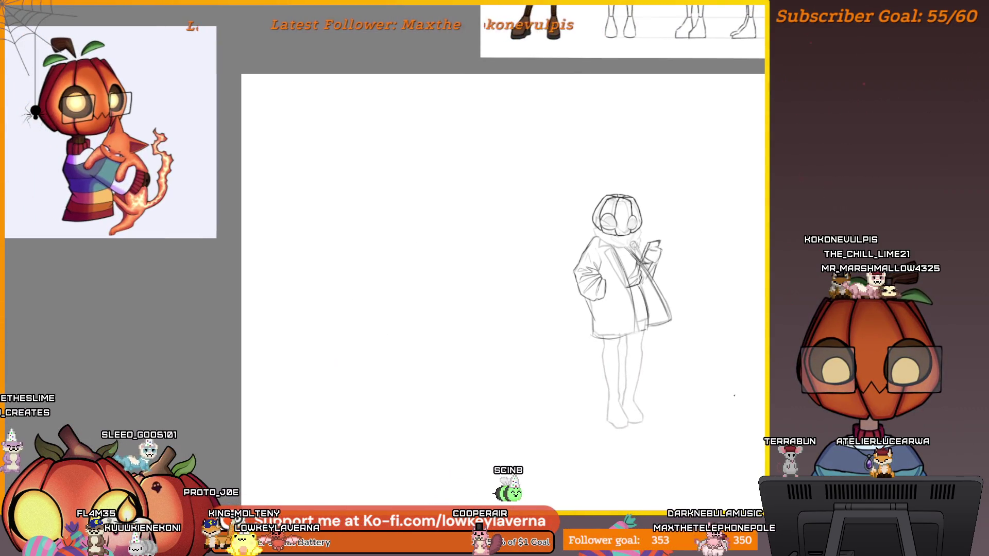
Step: Un-mirror the canvas view with the M shortcut and recentre the sketch beside the references
{"action": "scroll", "coordinate": [715, 361], "scroll_direction": "up", "scroll_amount": 5}
{"action": "left_click_drag", "start_coordinate": [670, 211], "coordinate": [670, 329]}
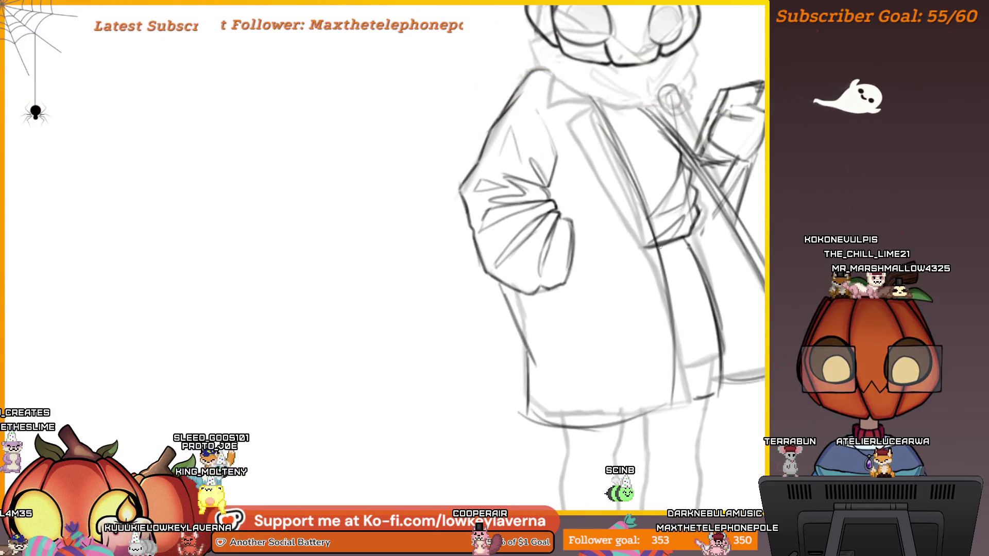
{"action": "scroll", "coordinate": [669, 329], "scroll_direction": "down", "scroll_amount": 2}
{"action": "scroll", "coordinate": [742, 386], "scroll_direction": "down", "scroll_amount": 3}
{"action": "mouse_move", "coordinate": [742, 387]}
{"action": "left_mouse_down"}
{"action": "mouse_move", "coordinate": [330, 398]}
{"action": "mouse_move", "coordinate": [512, 388]}
{"action": "mouse_move", "coordinate": [568, 297]}
{"action": "left_mouse_up"}
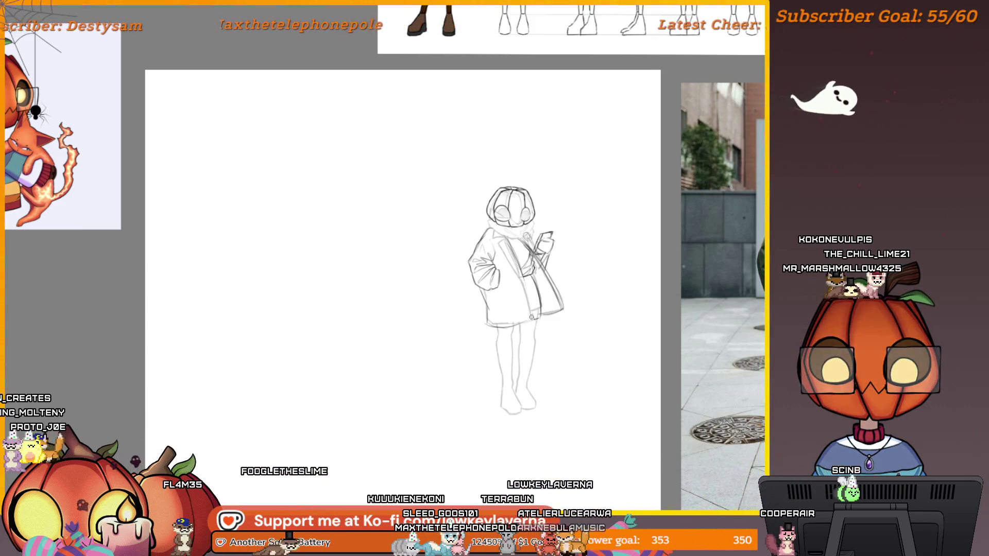
{"action": "mouse_move", "coordinate": [539, 445]}
{"action": "left_mouse_down"}
{"action": "mouse_move", "coordinate": [361, 436]}
{"action": "mouse_move", "coordinate": [424, 433]}
{"action": "left_mouse_up"}
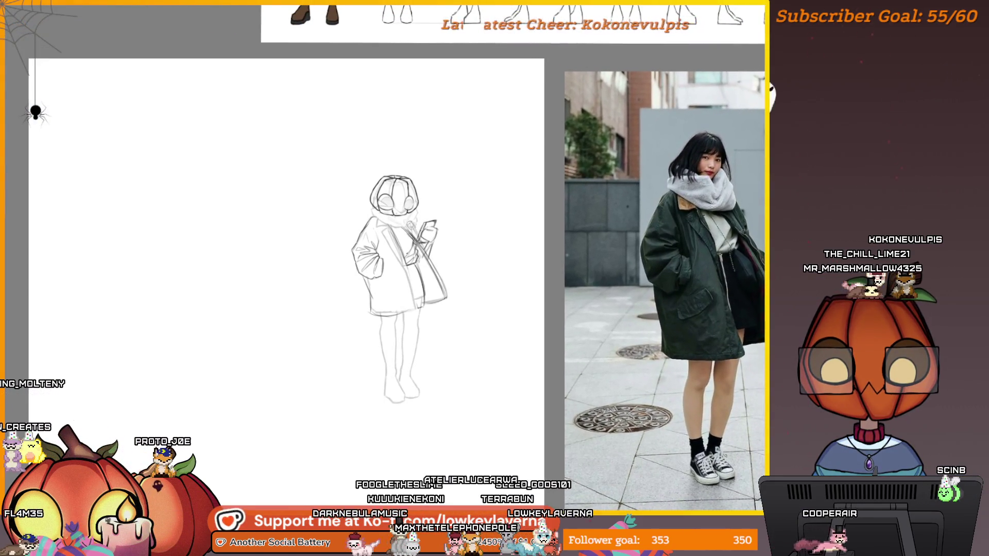
{"action": "key", "text": "m"}
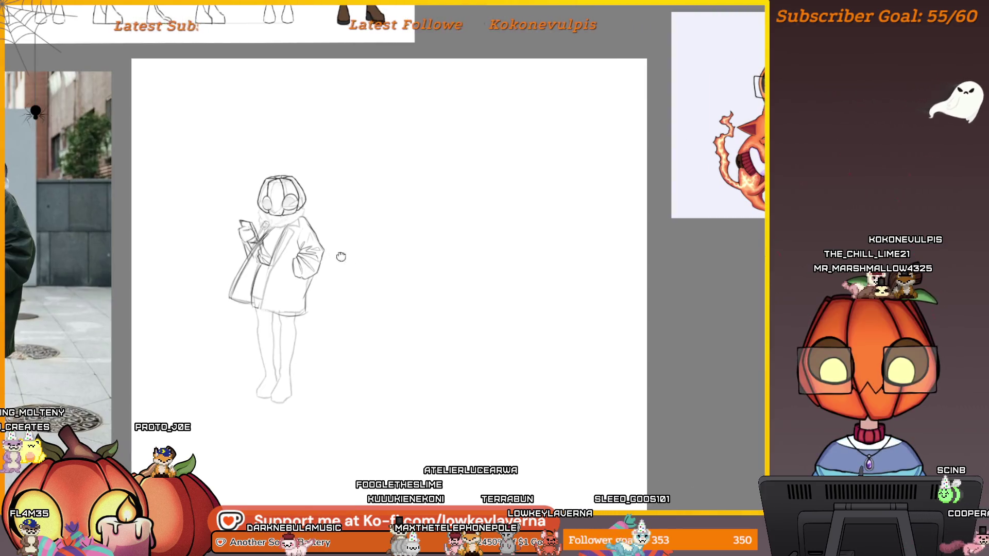
{"action": "left_click_drag", "start_coordinate": [331, 254], "coordinate": [563, 341]}
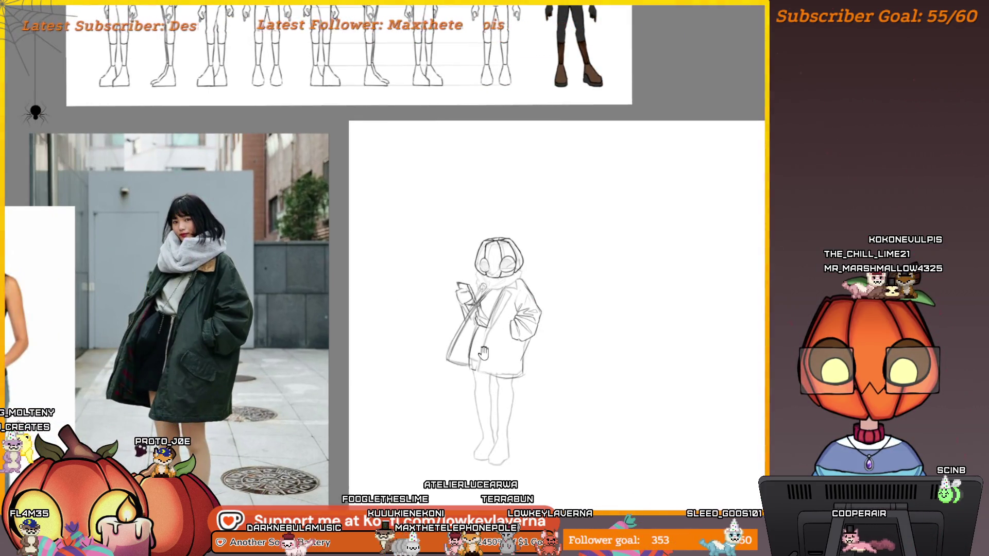
Step: Frame the head and coat, then lasso the sleeve on the figure's right side
{"action": "left_click_drag", "start_coordinate": [484, 351], "coordinate": [493, 324]}
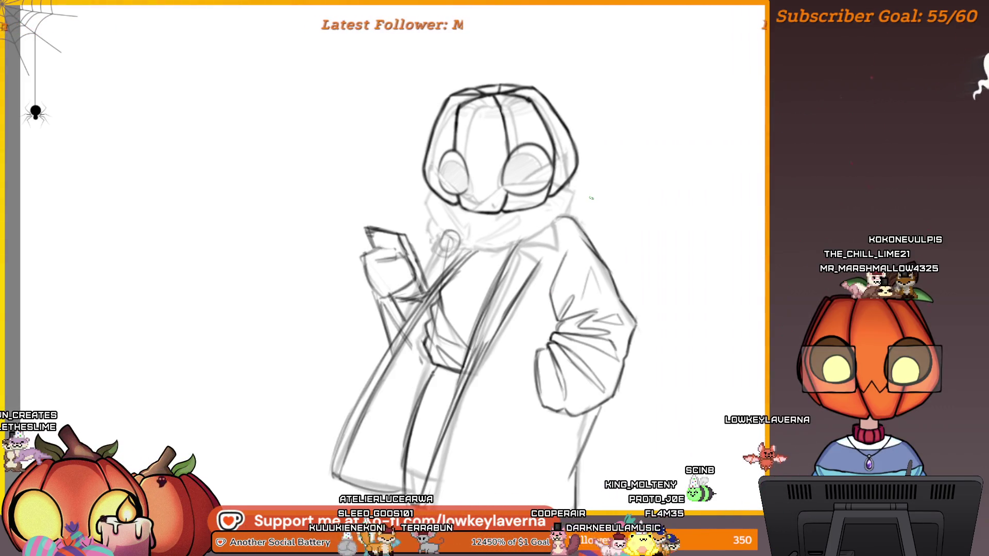
{"action": "left_click_drag", "start_coordinate": [601, 241], "coordinate": [681, 310]}
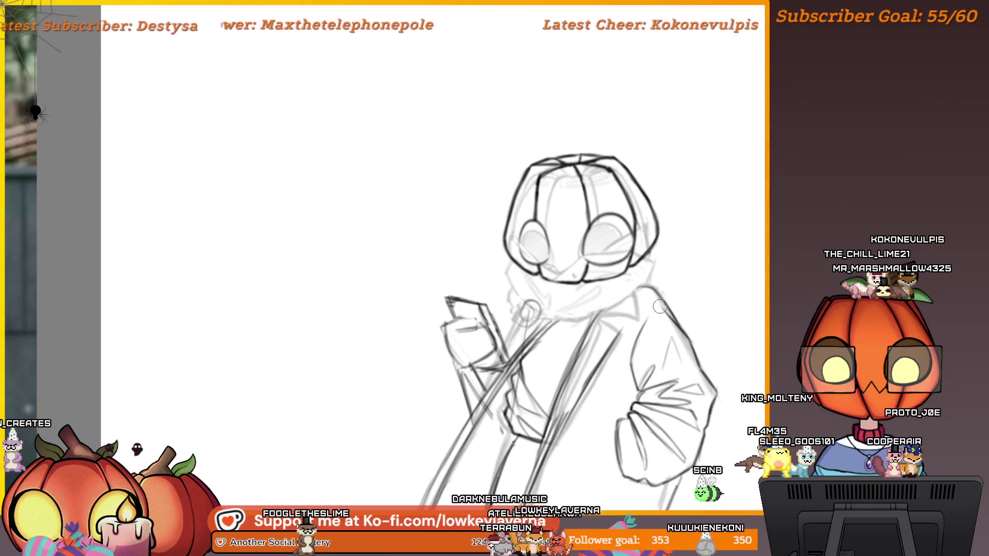
{"action": "left_click_drag", "start_coordinate": [581, 402], "coordinate": [632, 325]}
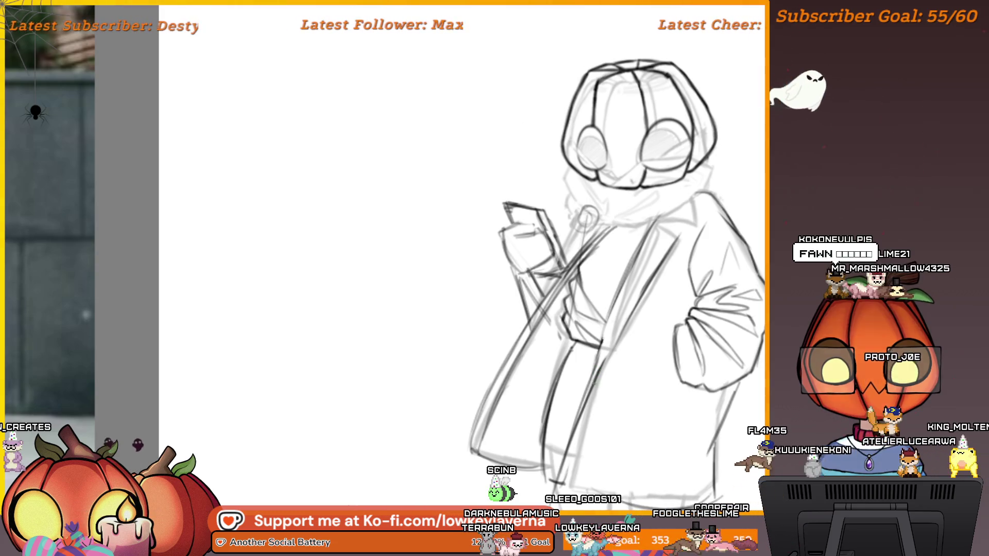
{"action": "mouse_move", "coordinate": [635, 322]}
{"action": "left_mouse_down"}
{"action": "mouse_move", "coordinate": [605, 355]}
{"action": "mouse_move", "coordinate": [568, 370]}
{"action": "left_mouse_up"}
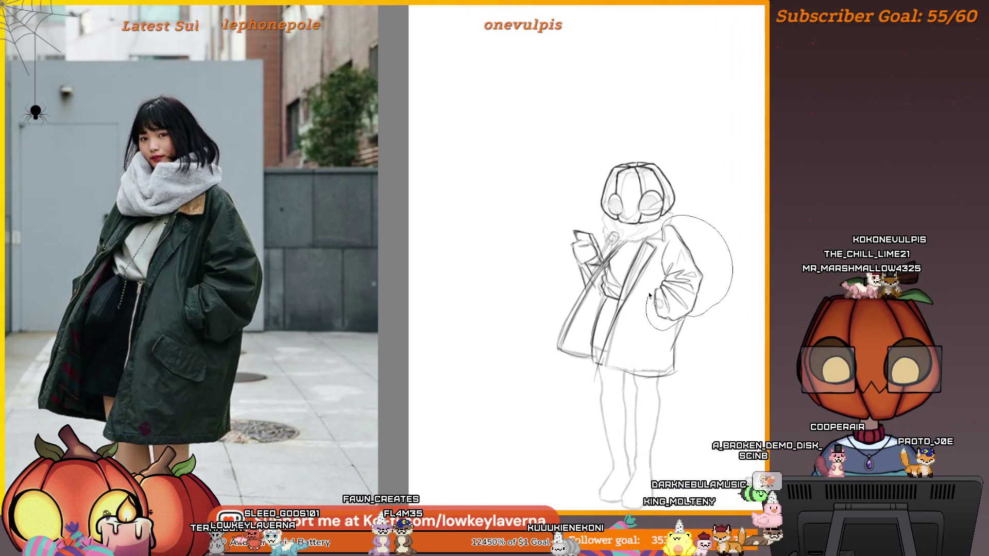
Step: Scale the selected right sleeve up slightly, shift it right, and apply the transform
{"action": "key", "text": "ctrl+t"}
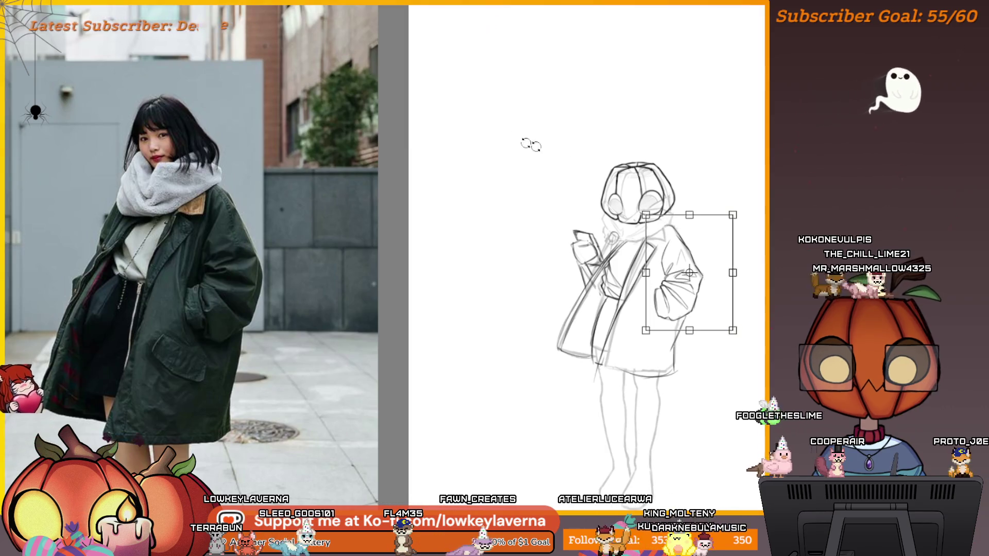
{"action": "left_click_drag", "start_coordinate": [727, 309], "coordinate": [737, 318]}
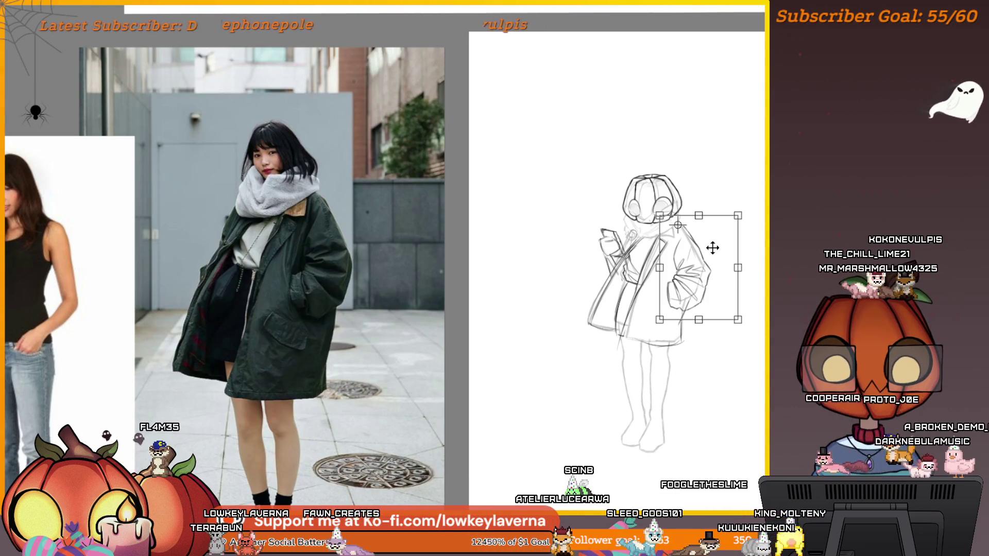
{"action": "left_click_drag", "start_coordinate": [712, 248], "coordinate": [714, 248]}
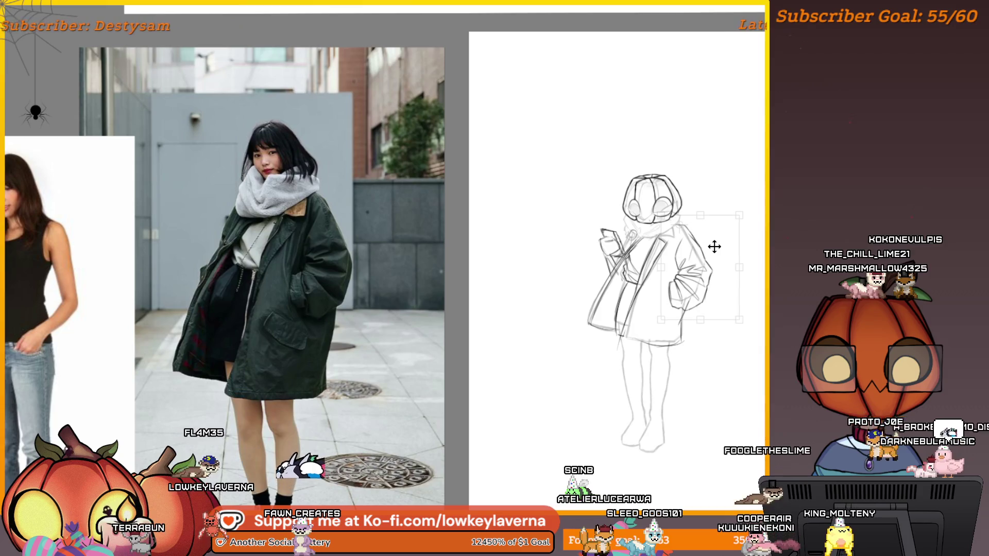
{"action": "key", "text": "Return"}
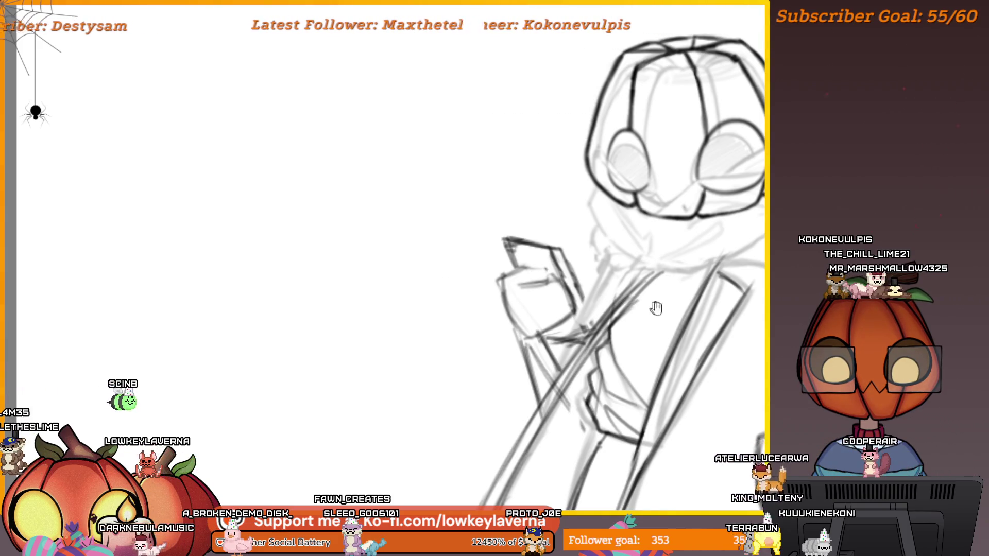
Step: Flip the canvas view horizontally with M and bring the mirrored sketch into view
{"action": "left_click_drag", "start_coordinate": [674, 314], "coordinate": [731, 335]}
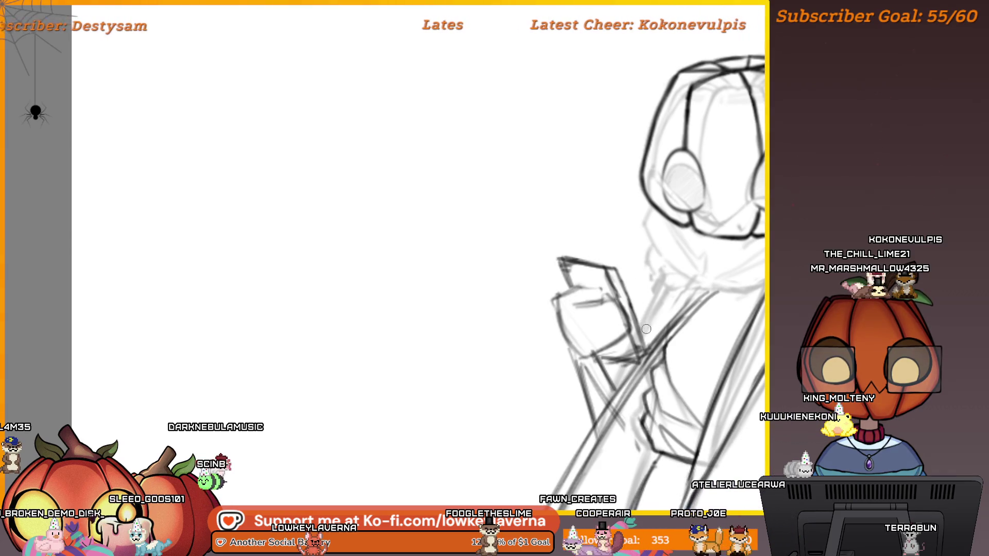
{"action": "left_click_drag", "start_coordinate": [635, 338], "coordinate": [650, 314]}
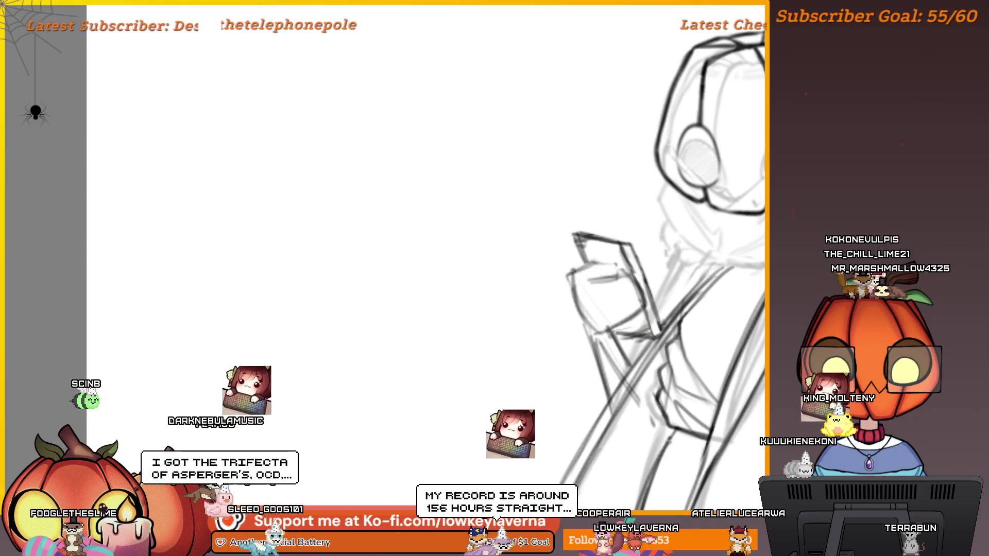
{"action": "scroll", "coordinate": [619, 214], "scroll_direction": "down", "scroll_amount": 3}
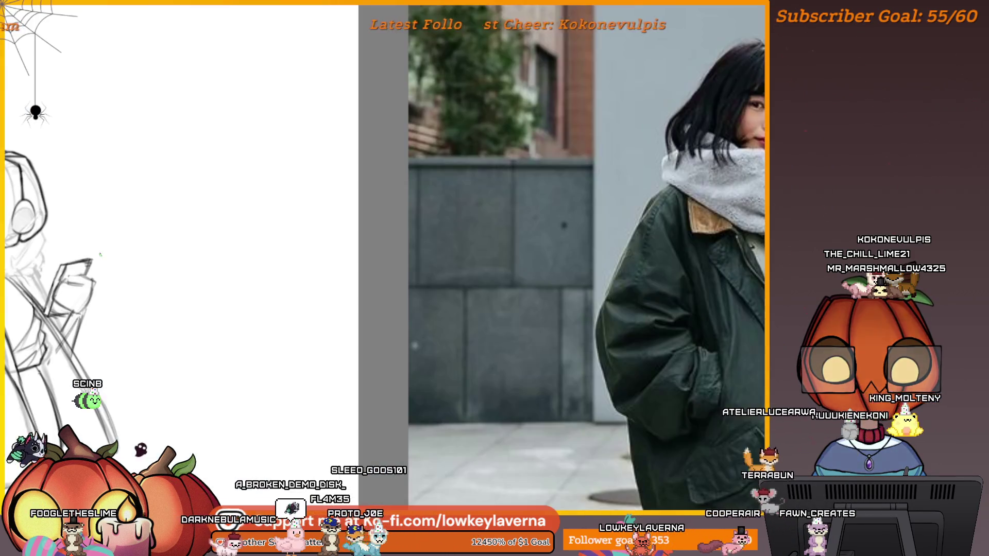
{"action": "key", "text": "m"}
{"action": "mouse_move", "coordinate": [281, 434]}
{"action": "left_mouse_down"}
{"action": "mouse_move", "coordinate": [493, 347]}
{"action": "mouse_move", "coordinate": [599, 354]}
{"action": "mouse_move", "coordinate": [739, 318]}
{"action": "left_mouse_up"}
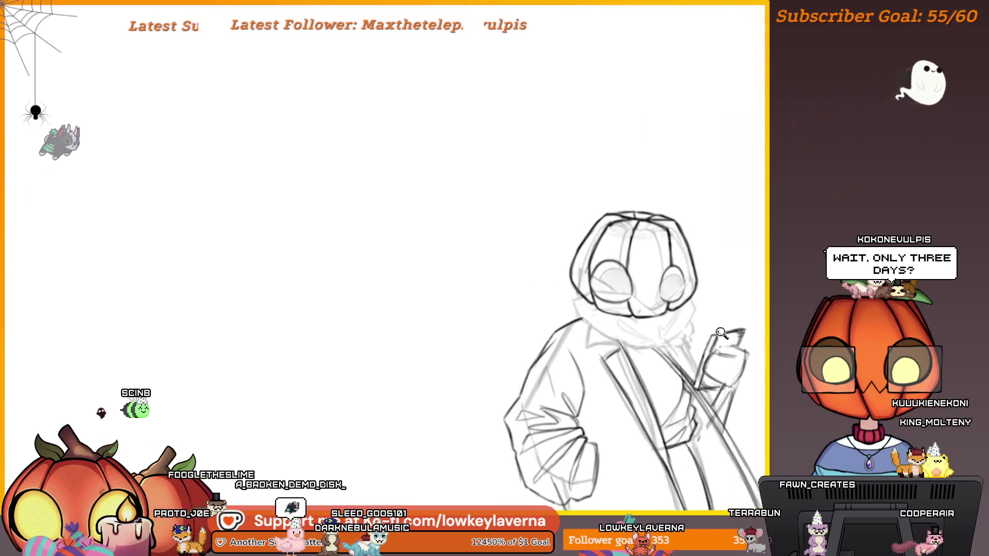
Step: Show the dark line-art over the rough sketch and start transforming the phone-and-hand selection
{"action": "scroll", "coordinate": [739, 318], "scroll_direction": "up", "scroll_amount": 4}
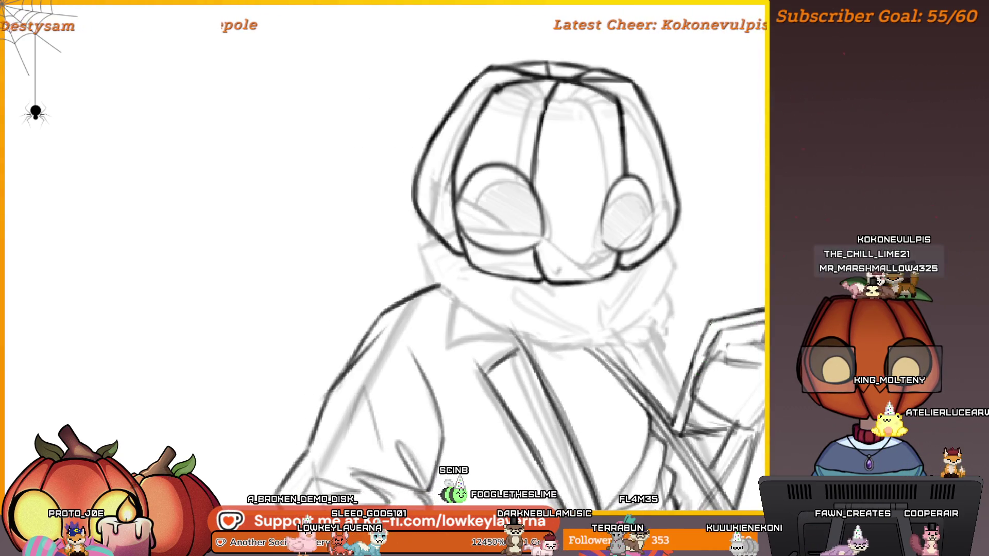
{"action": "scroll", "coordinate": [510, 284], "scroll_direction": "down", "scroll_amount": 5}
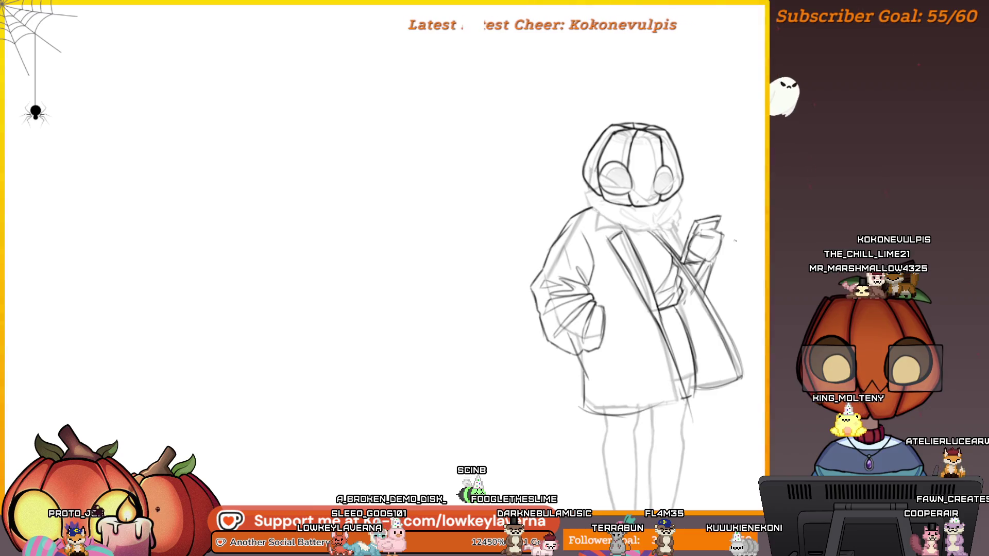
{"action": "scroll", "coordinate": [730, 266], "scroll_direction": "down", "scroll_amount": 1}
{"action": "mouse_move", "coordinate": [755, 285]}
{"action": "left_mouse_down"}
{"action": "mouse_move", "coordinate": [709, 278]}
{"action": "mouse_move", "coordinate": [708, 293]}
{"action": "left_mouse_up"}
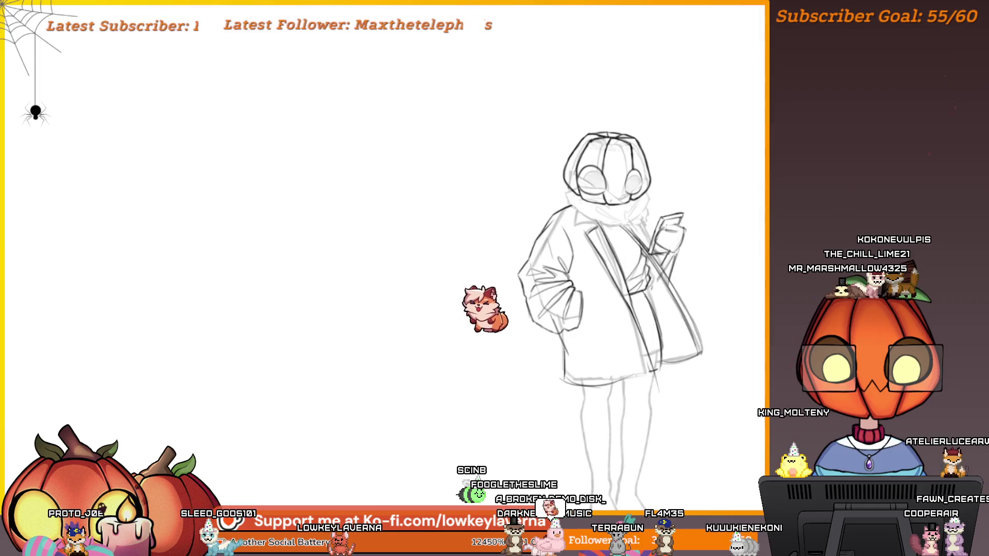
{"action": "key", "text": "ctrl+Tab"}
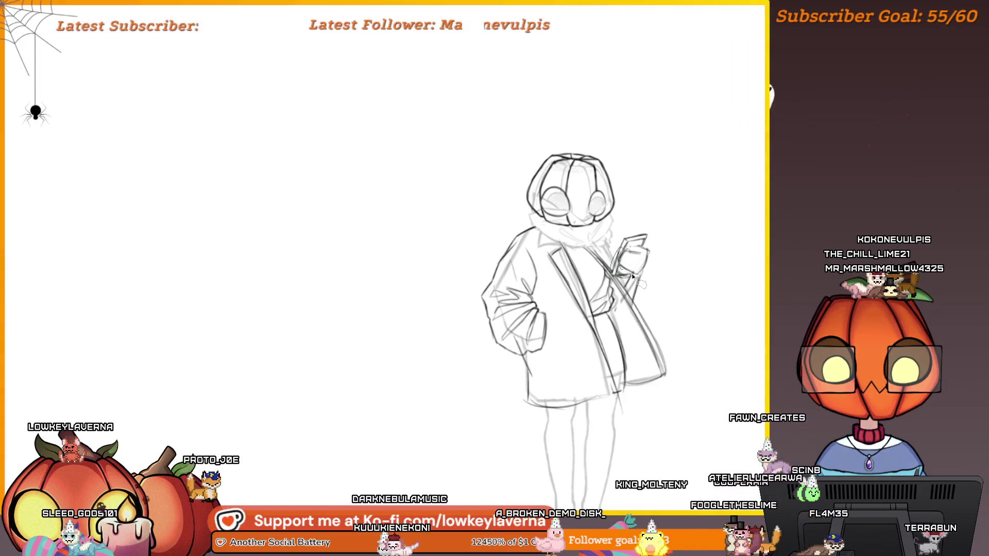
{"action": "key", "text": "ctrl+t"}
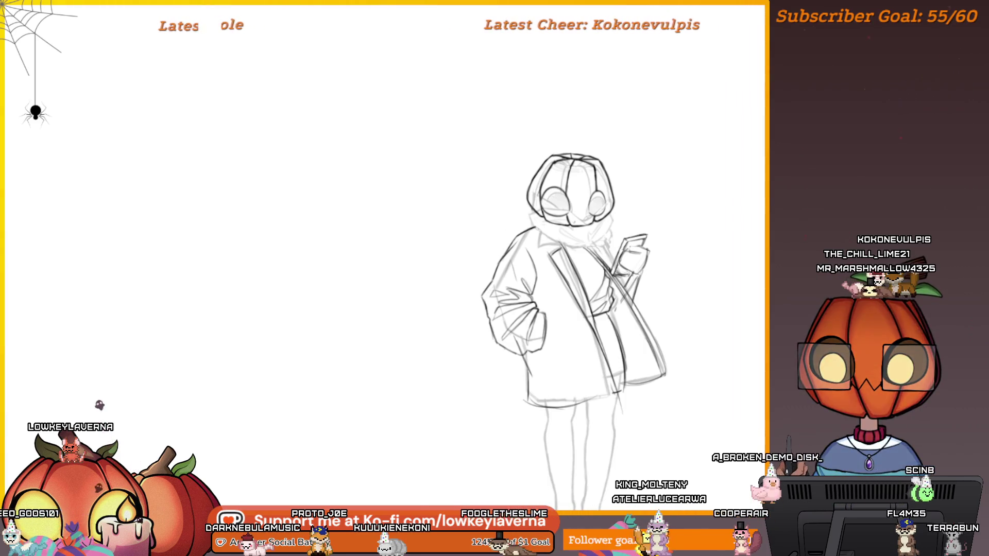
Step: Zoom out and mirror the sketch horizontally beside the green coat reference photo
{"action": "left_click_drag", "start_coordinate": [666, 243], "coordinate": [652, 250]}
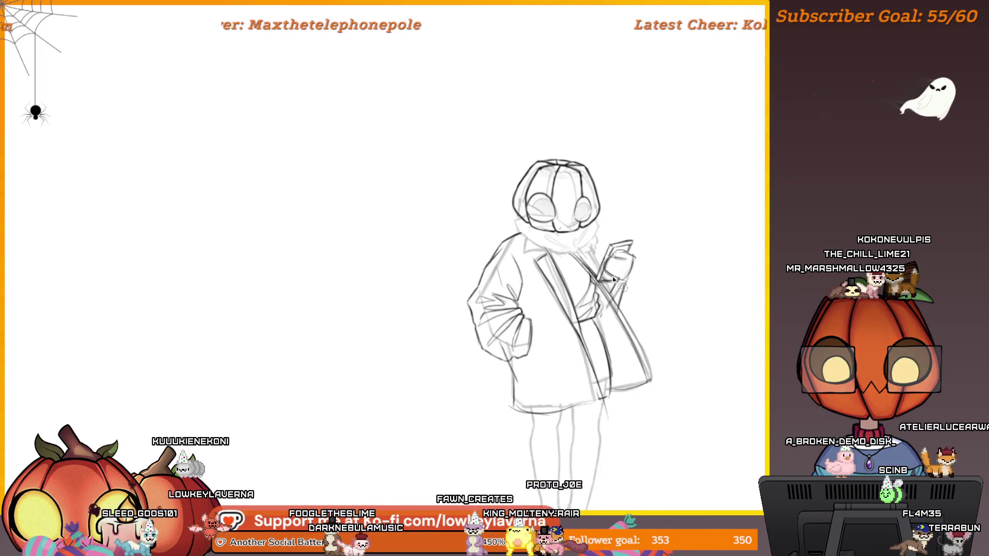
{"action": "key", "text": "ctrl+minus"}
{"action": "mouse_move", "coordinate": [650, 224]}
{"action": "left_mouse_down"}
{"action": "mouse_move", "coordinate": [620, 342]}
{"action": "mouse_move", "coordinate": [413, 357]}
{"action": "mouse_move", "coordinate": [578, 426]}
{"action": "mouse_move", "coordinate": [559, 434]}
{"action": "mouse_move", "coordinate": [592, 420]}
{"action": "mouse_move", "coordinate": [350, 397]}
{"action": "mouse_move", "coordinate": [680, 342]}
{"action": "left_mouse_up"}
{"action": "scroll", "coordinate": [669, 329], "scroll_direction": "up", "scroll_amount": 3}
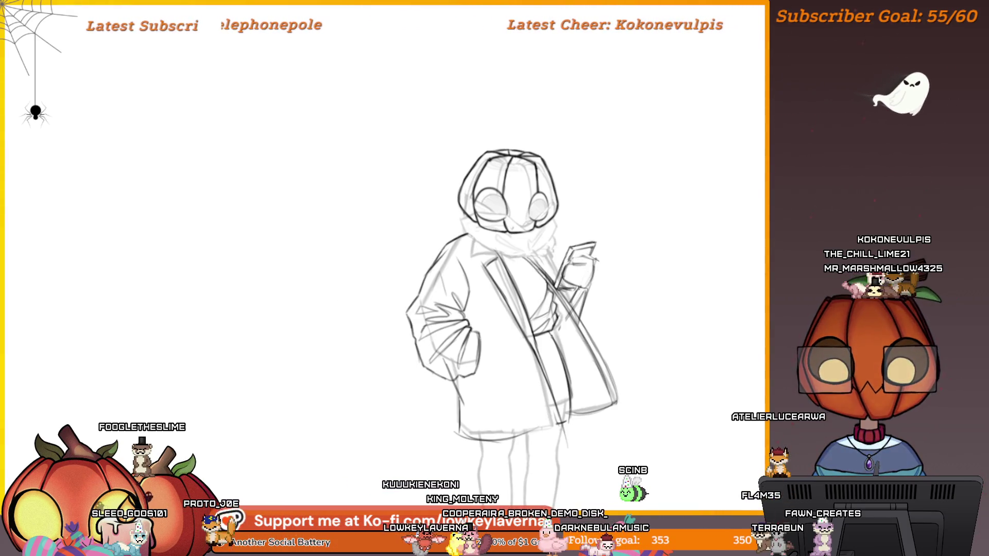
{"action": "key", "text": "h"}
{"action": "left_click_drag", "start_coordinate": [321, 393], "coordinate": [541, 361]}
{"action": "scroll", "coordinate": [603, 305], "scroll_direction": "down", "scroll_amount": 3}
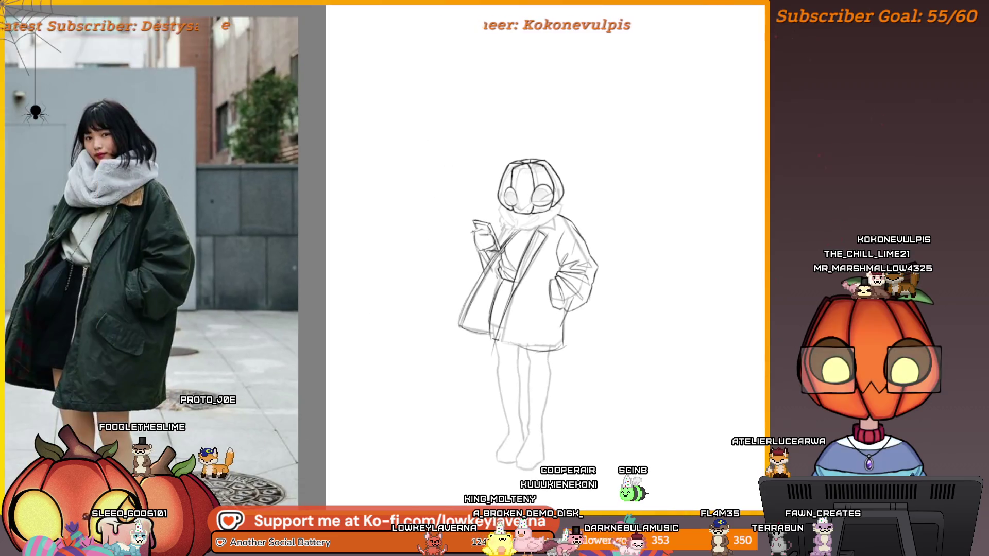
Step: Lasso the pumpkin head and move it slightly left with the transform tool
{"action": "scroll", "coordinate": [622, 256], "scroll_direction": "up", "scroll_amount": 5}
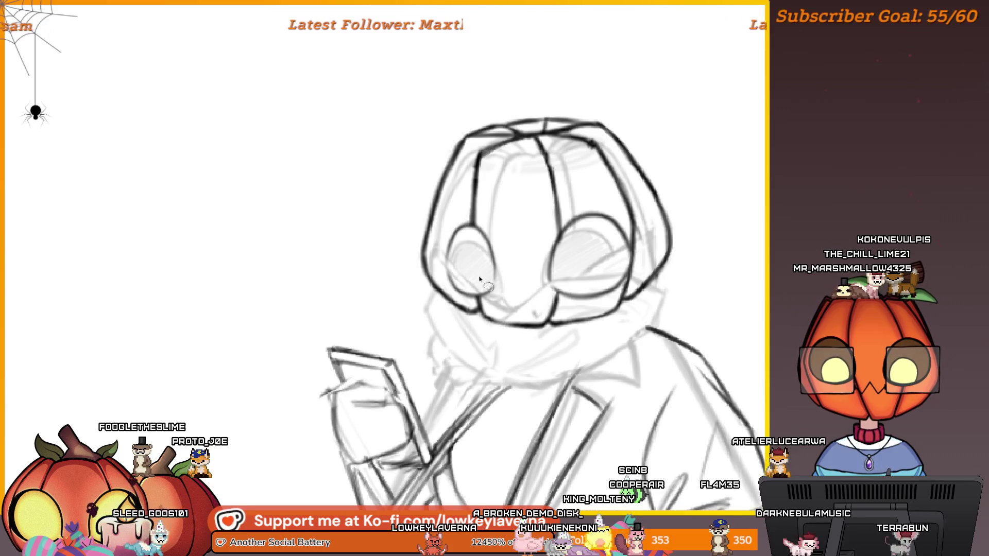
{"action": "left_click_drag", "start_coordinate": [479, 276], "coordinate": [486, 317]}
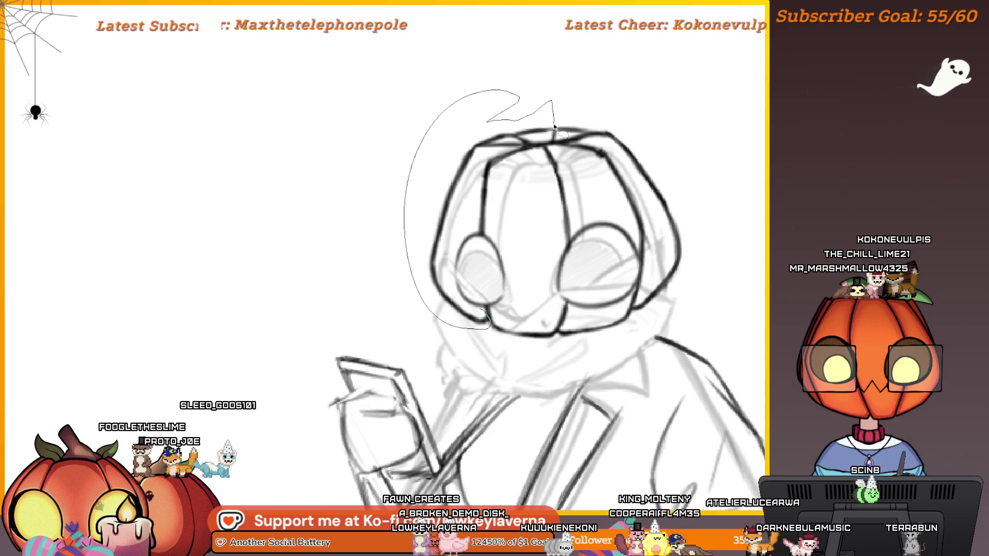
{"action": "mouse_move", "coordinate": [492, 223]}
{"action": "left_mouse_down"}
{"action": "mouse_move", "coordinate": [469, 230]}
{"action": "mouse_move", "coordinate": [446, 266]}
{"action": "mouse_move", "coordinate": [463, 303]}
{"action": "left_mouse_up"}
{"action": "key", "text": "ctrl+minus"}
{"action": "key", "text": "ctrl+t"}
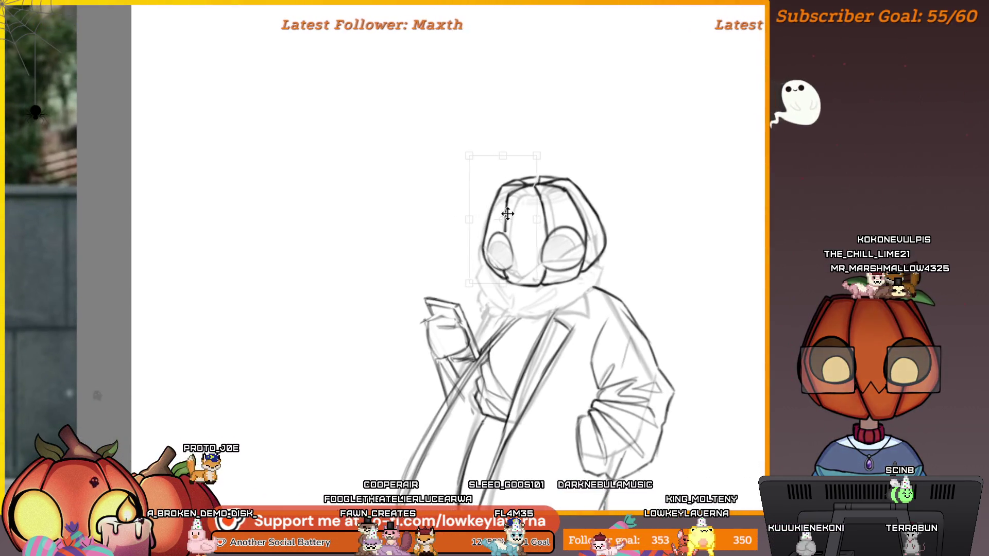
{"action": "left_click_drag", "start_coordinate": [508, 213], "coordinate": [503, 211]}
{"action": "key", "text": "ctrl+minus"}
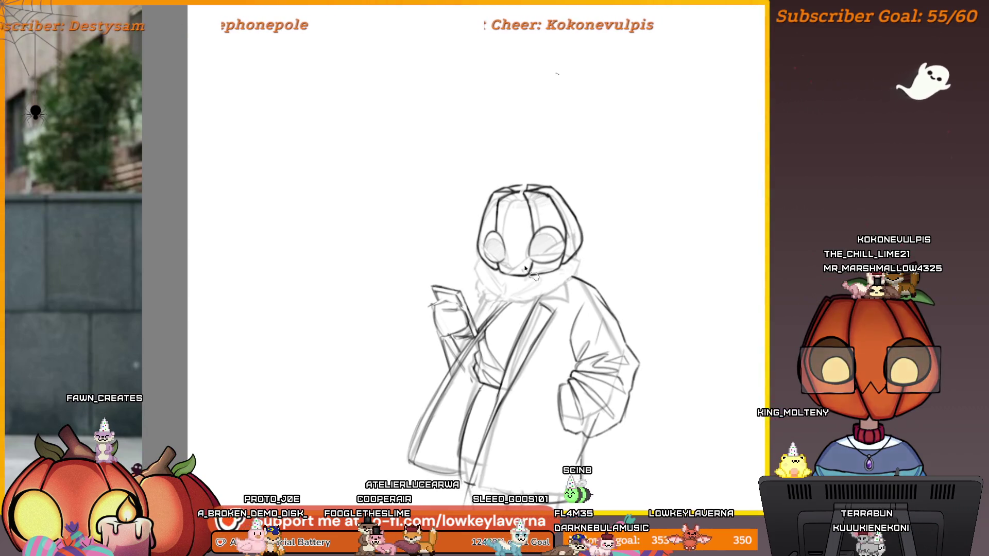
Step: Draw a stroke along the chin and neck, then mirror the view to check it
{"action": "mouse_move", "coordinate": [525, 265]}
{"action": "left_mouse_down"}
{"action": "mouse_move", "coordinate": [561, 285]}
{"action": "mouse_move", "coordinate": [520, 222]}
{"action": "left_mouse_up"}
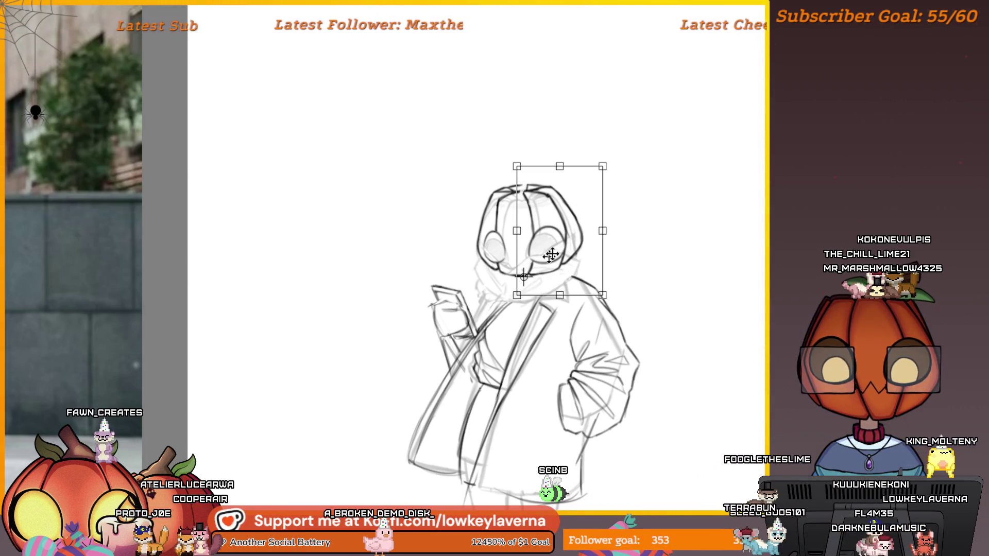
{"action": "key", "text": "ctrl+minus"}
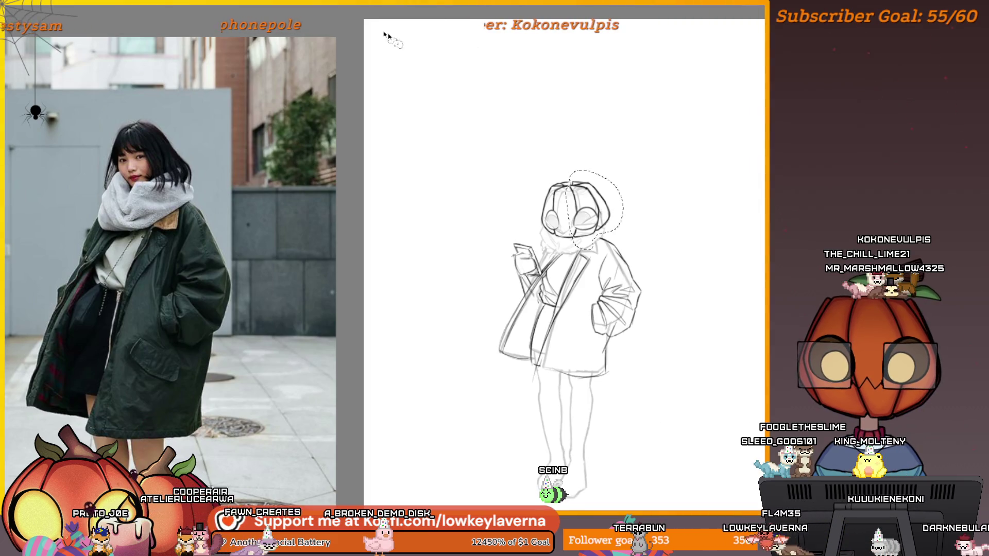
{"action": "scroll", "coordinate": [644, 177], "scroll_direction": "down", "scroll_amount": 4}
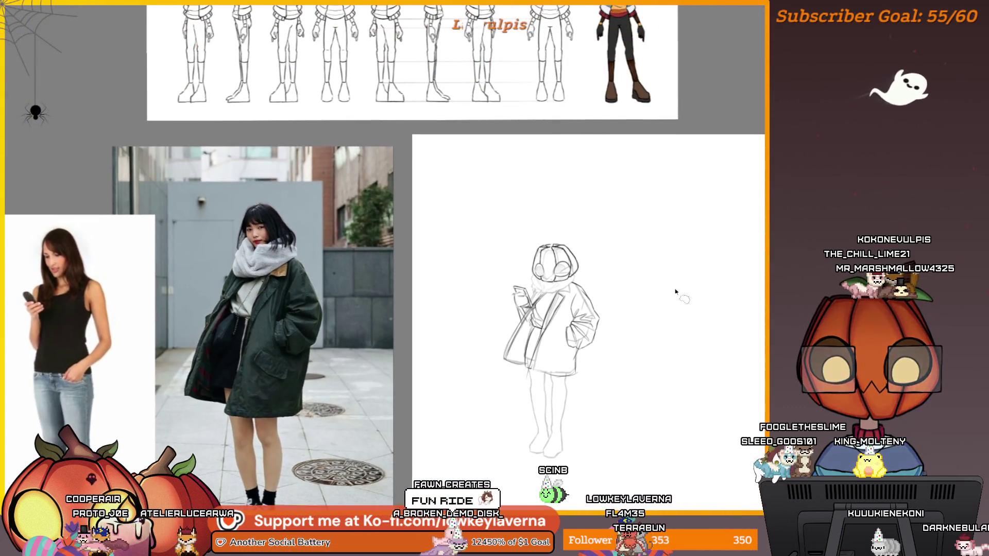
{"action": "scroll", "coordinate": [662, 289], "scroll_direction": "up", "scroll_amount": 1}
{"action": "scroll", "coordinate": [660, 294], "scroll_direction": "down", "scroll_amount": 1}
{"action": "key", "text": "m"}
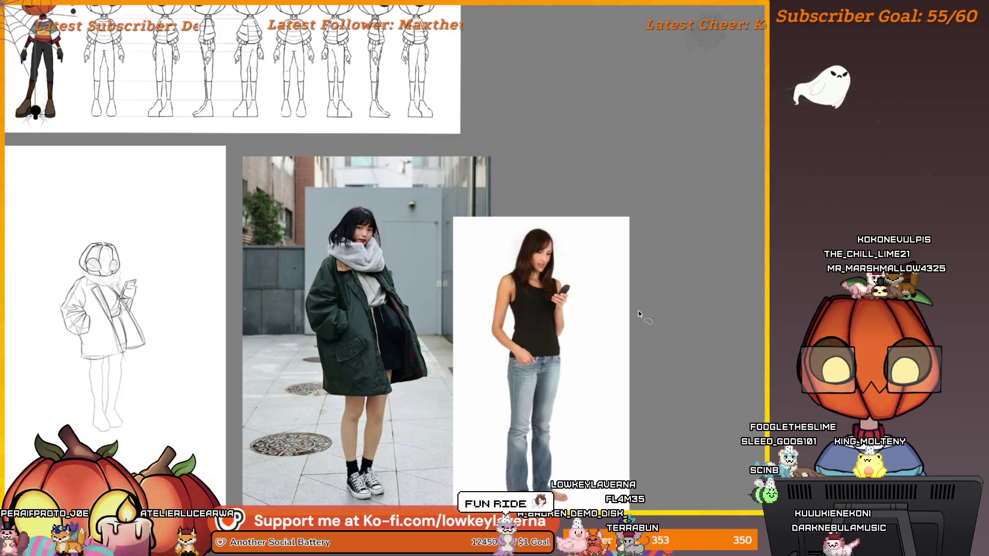
{"action": "key", "text": "m"}
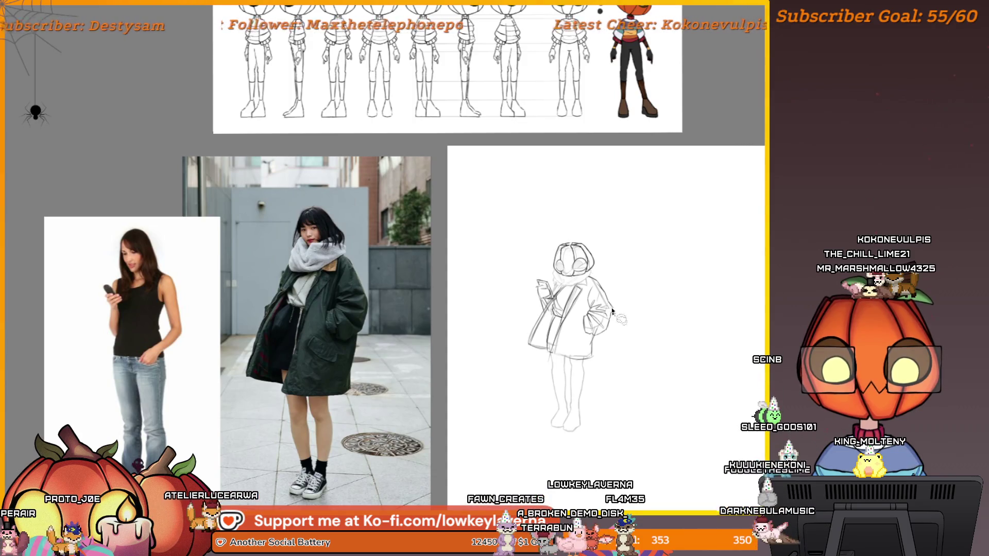
Step: Outline the pumpkin head again and restart its transform
{"action": "left_click", "coordinate": [576, 260]}
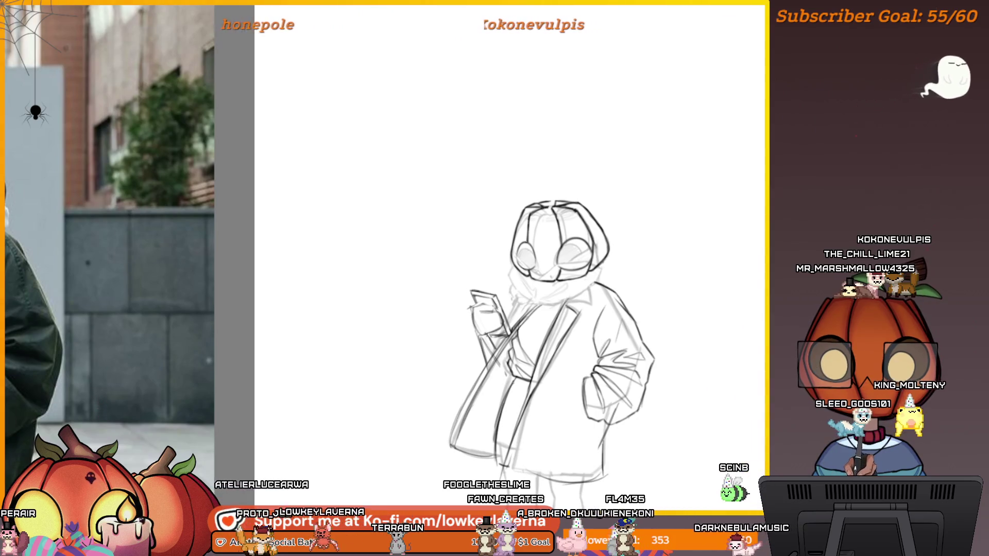
{"action": "left_click_drag", "start_coordinate": [532, 181], "coordinate": [582, 165]}
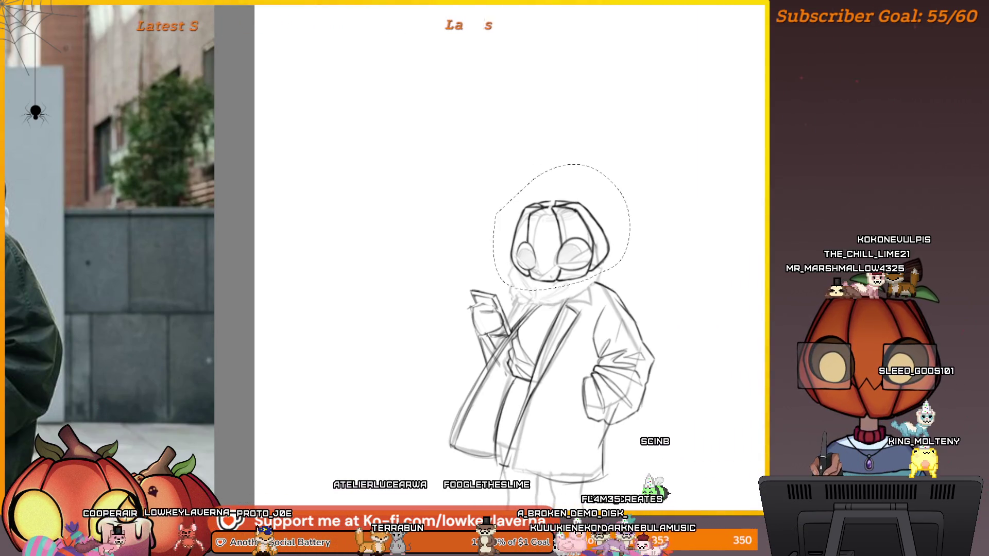
{"action": "left_click", "coordinate": [587, 261], "text": "alt"}
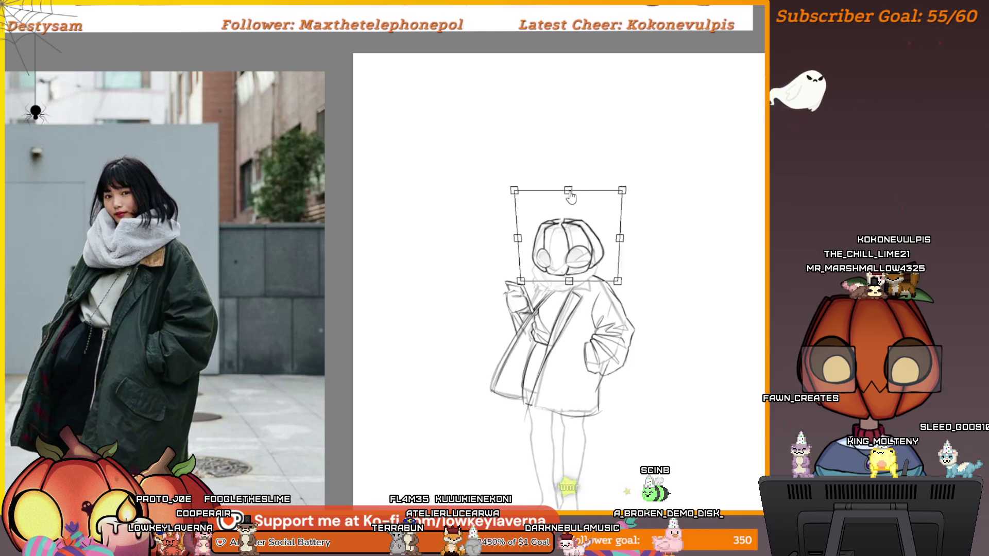
{"action": "key", "text": "Return"}
{"action": "key", "text": "ctrl+t"}
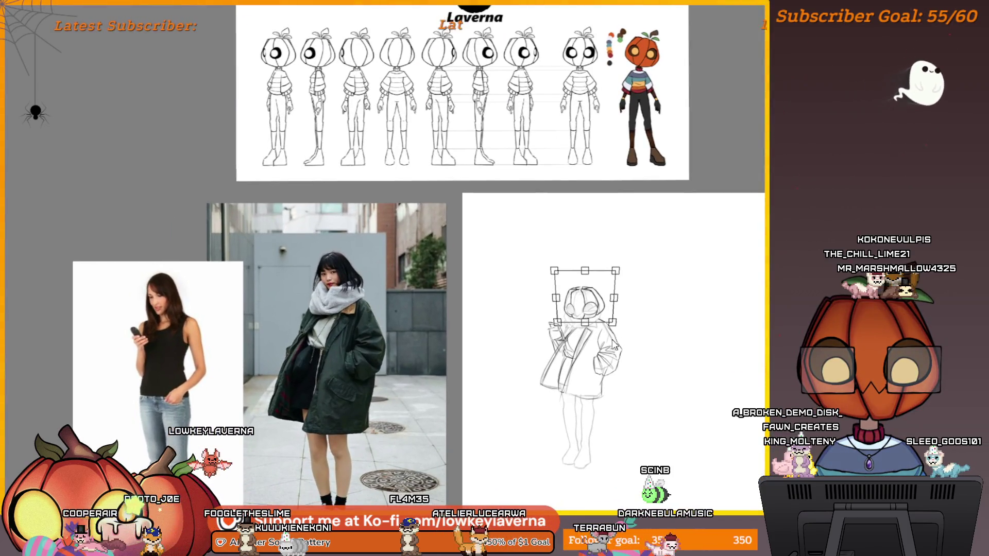
{"action": "left_click_drag", "start_coordinate": [609, 345], "coordinate": [190, 347]}
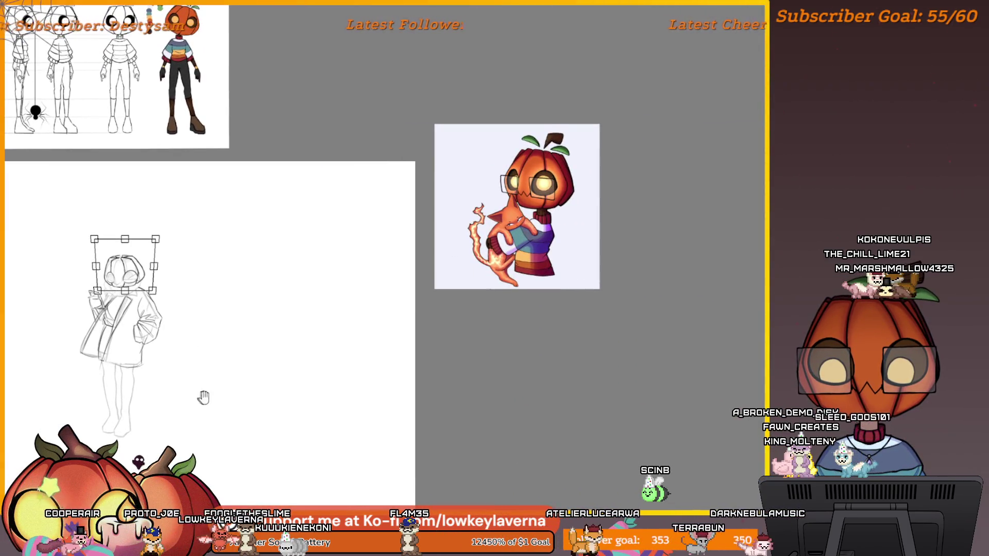
Step: Place a semi-transparent copy of the pumpkin character artwork over the sketch's head and torso
{"action": "left_click_drag", "start_coordinate": [202, 397], "coordinate": [221, 400]}
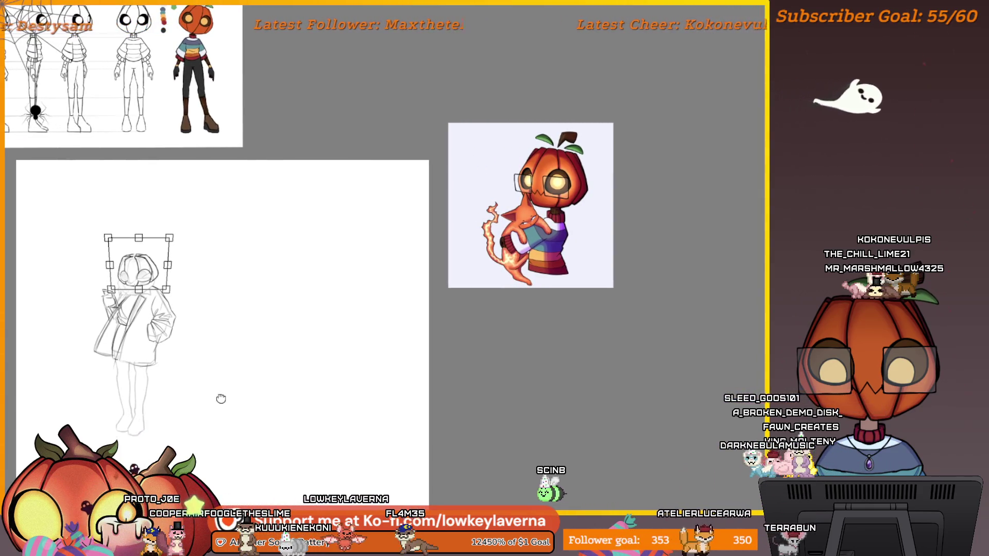
{"action": "left_click_drag", "start_coordinate": [221, 399], "coordinate": [224, 404]}
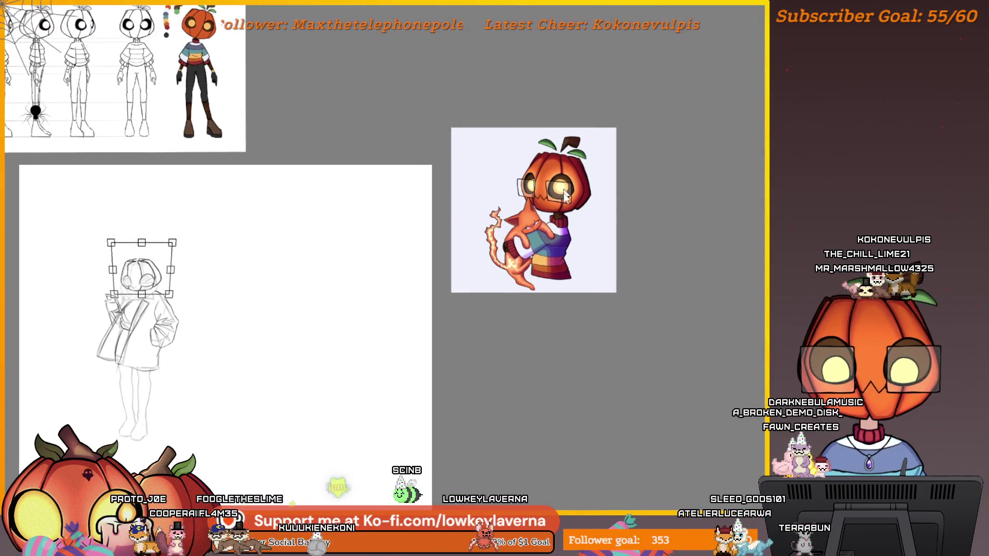
{"action": "mouse_move", "coordinate": [408, 440]}
{"action": "left_mouse_down"}
{"action": "mouse_move", "coordinate": [495, 421]}
{"action": "mouse_move", "coordinate": [686, 420]}
{"action": "left_mouse_up"}
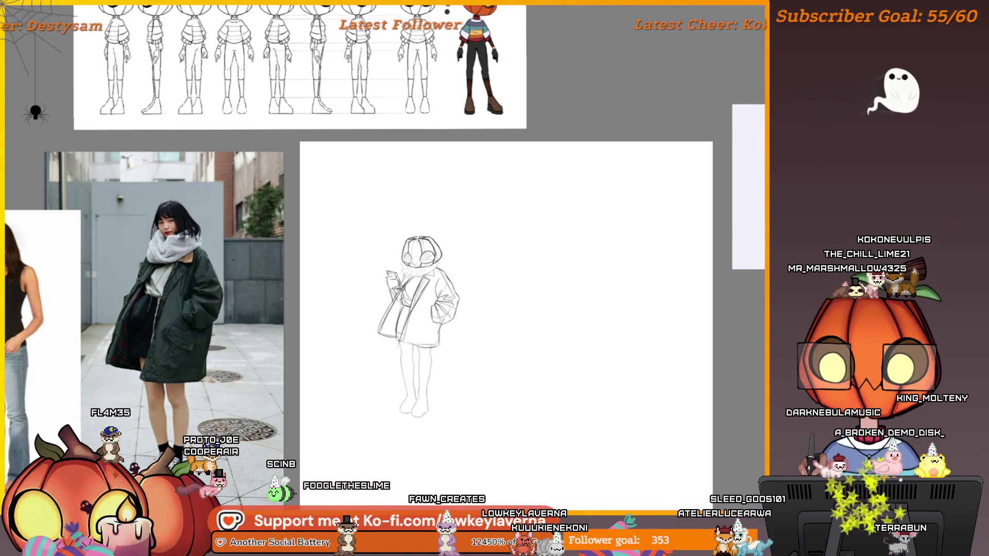
{"action": "left_click_drag", "start_coordinate": [375, 232], "coordinate": [457, 349]}
{"action": "left_click_drag", "start_coordinate": [567, 150], "coordinate": [342, 153]}
{"action": "left_click", "coordinate": [485, 79]}
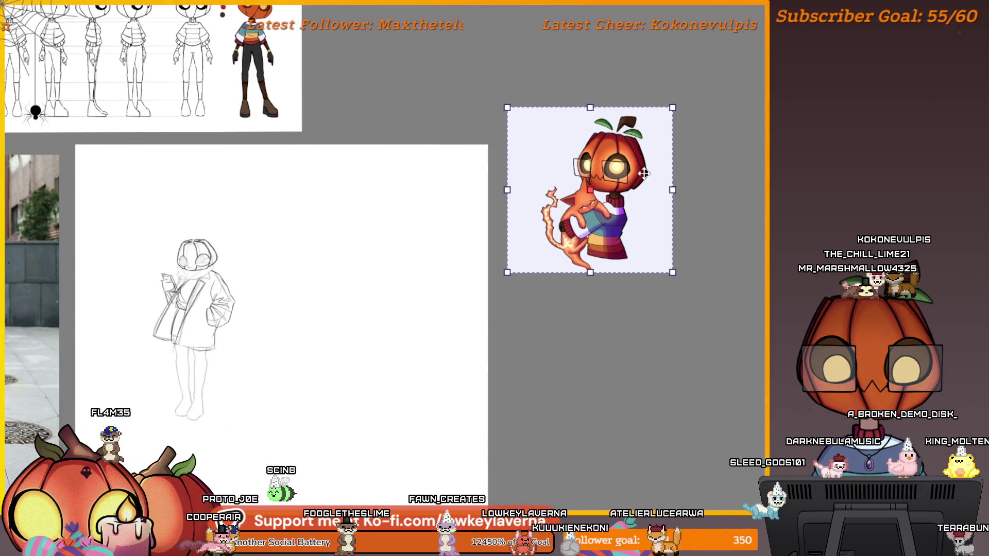
{"action": "left_click_drag", "start_coordinate": [739, 236], "coordinate": [952, 264]}
{"action": "mouse_move", "coordinate": [786, 301]}
{"action": "left_mouse_down"}
{"action": "mouse_move", "coordinate": [569, 393]}
{"action": "mouse_move", "coordinate": [536, 358]}
{"action": "mouse_move", "coordinate": [641, 380]}
{"action": "mouse_move", "coordinate": [670, 335]}
{"action": "mouse_move", "coordinate": [550, 314]}
{"action": "mouse_move", "coordinate": [577, 333]}
{"action": "left_mouse_up"}
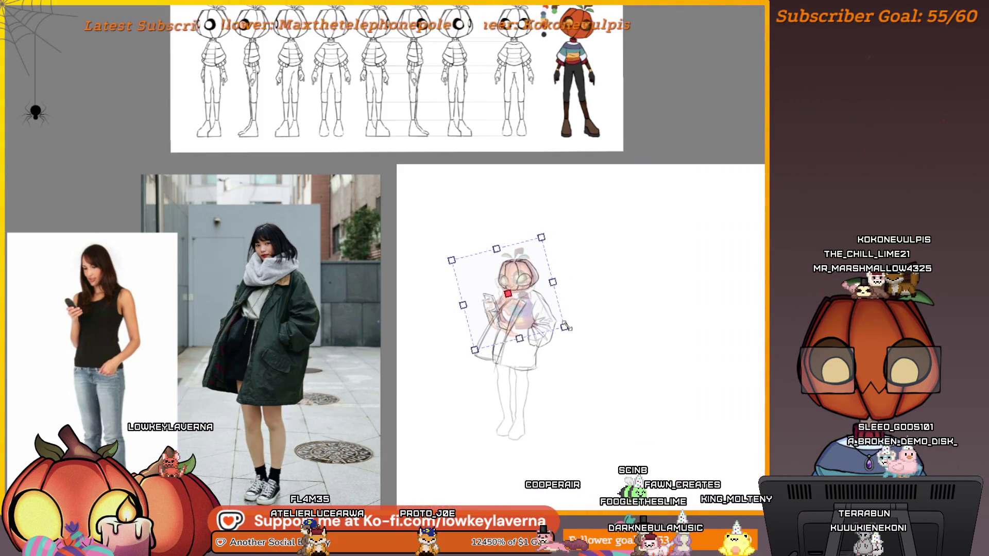
Step: Move, squash and enlarge the pumpkin overlay until its head matches the sketch, then apply
{"action": "scroll", "coordinate": [561, 322], "scroll_direction": "up", "scroll_amount": 3}
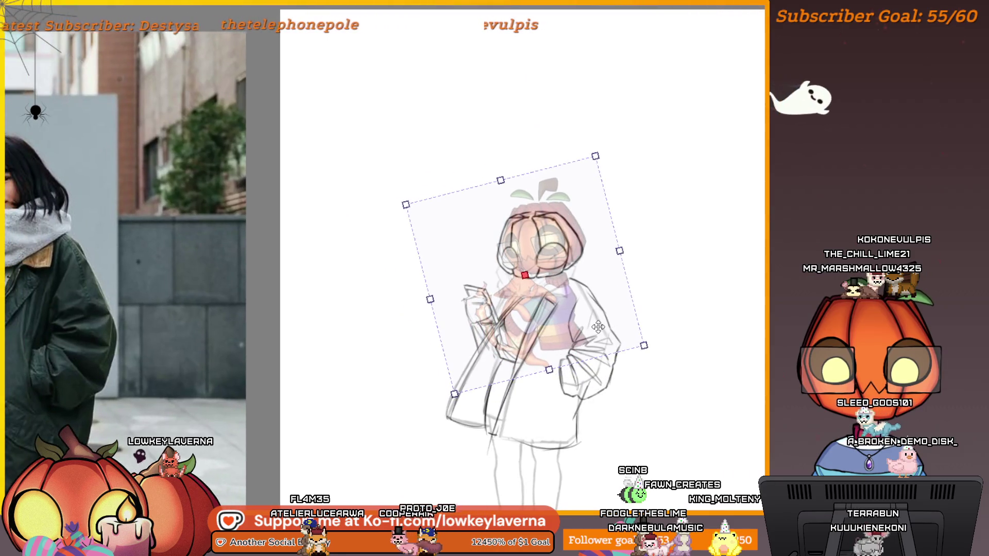
{"action": "mouse_move", "coordinate": [616, 335]}
{"action": "left_mouse_down"}
{"action": "mouse_move", "coordinate": [728, 323]}
{"action": "mouse_move", "coordinate": [598, 330]}
{"action": "left_mouse_up"}
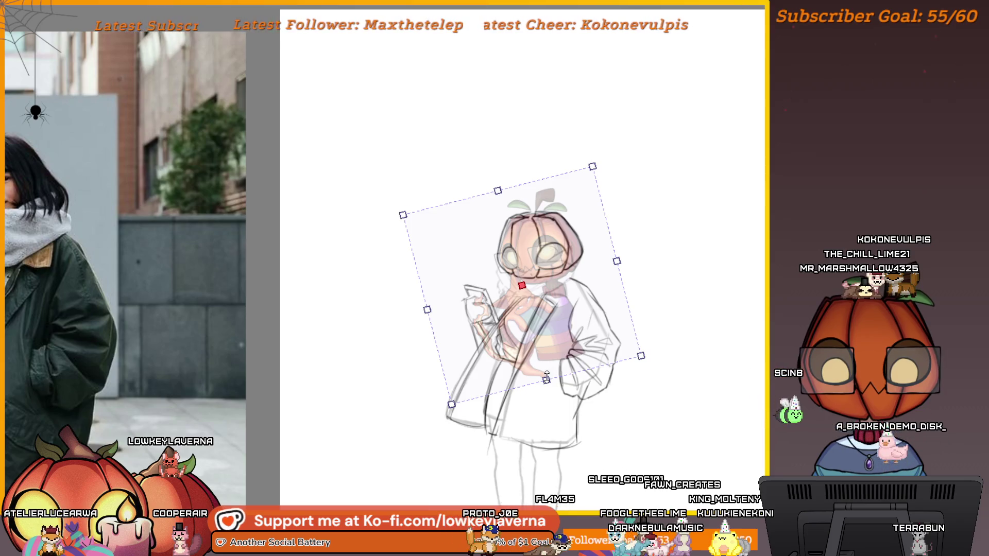
{"action": "left_click_drag", "start_coordinate": [546, 380], "coordinate": [546, 377]}
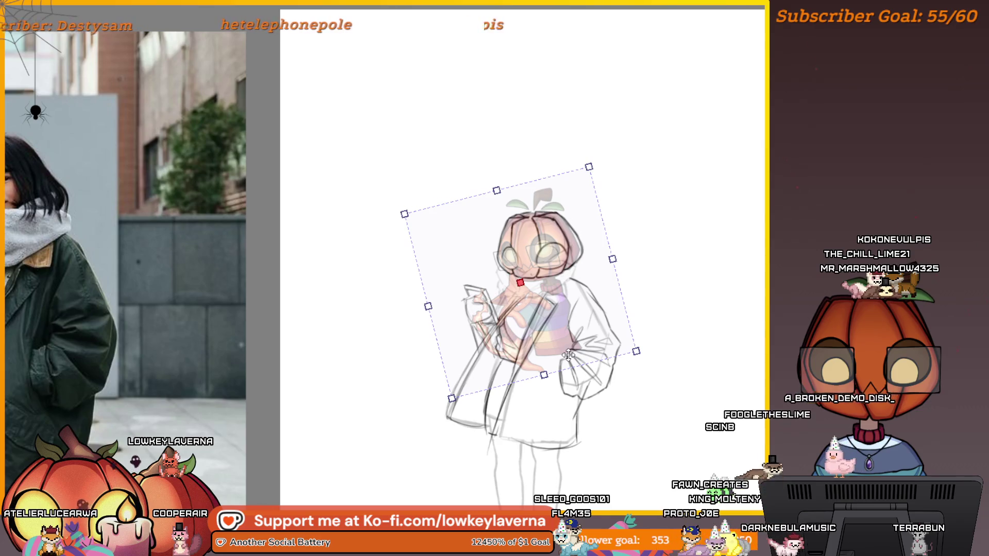
{"action": "left_click_drag", "start_coordinate": [576, 352], "coordinate": [577, 350]}
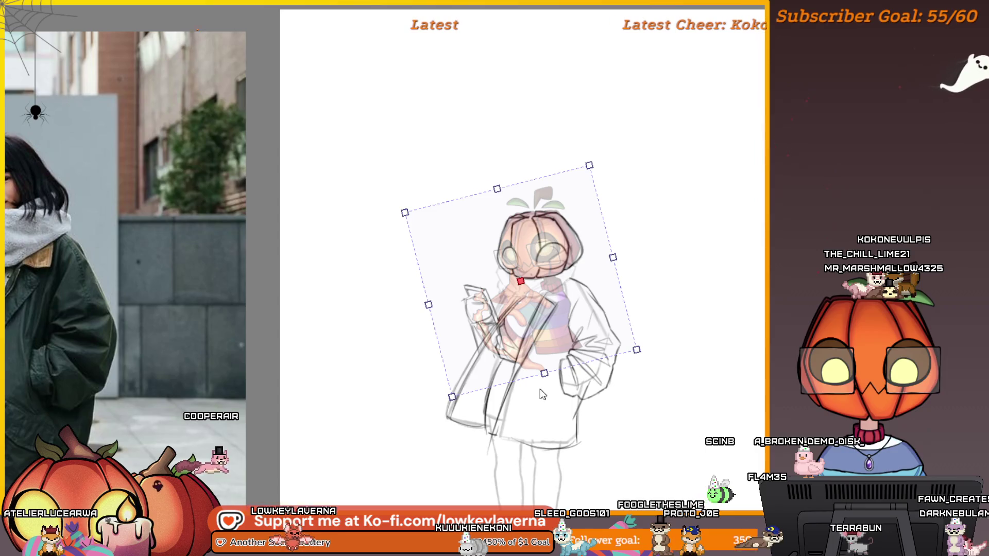
{"action": "left_click_drag", "start_coordinate": [596, 349], "coordinate": [709, 355]}
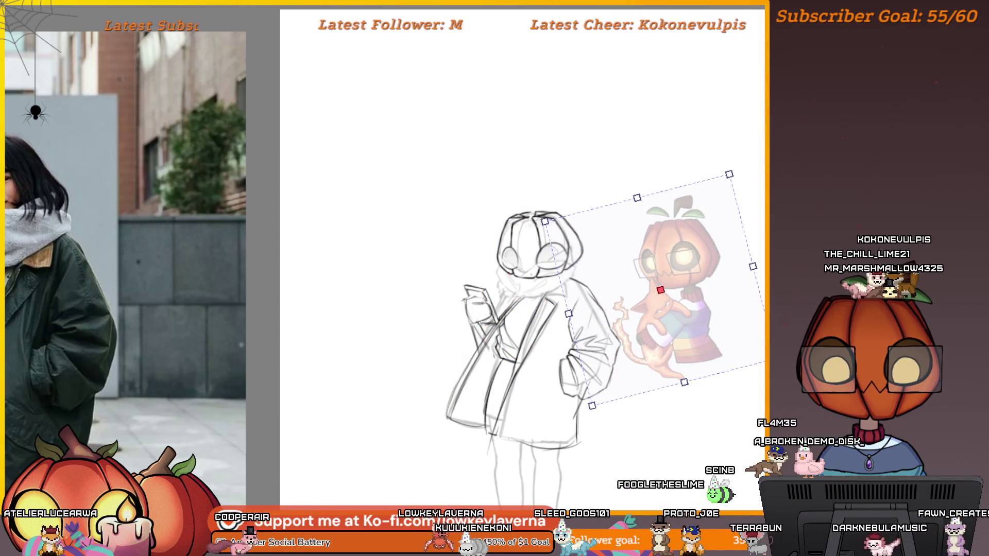
{"action": "left_click_drag", "start_coordinate": [592, 406], "coordinate": [589, 412]}
{"action": "mouse_move", "coordinate": [631, 375]}
{"action": "left_mouse_down"}
{"action": "mouse_move", "coordinate": [534, 339]}
{"action": "mouse_move", "coordinate": [559, 345]}
{"action": "mouse_move", "coordinate": [563, 358]}
{"action": "left_mouse_up"}
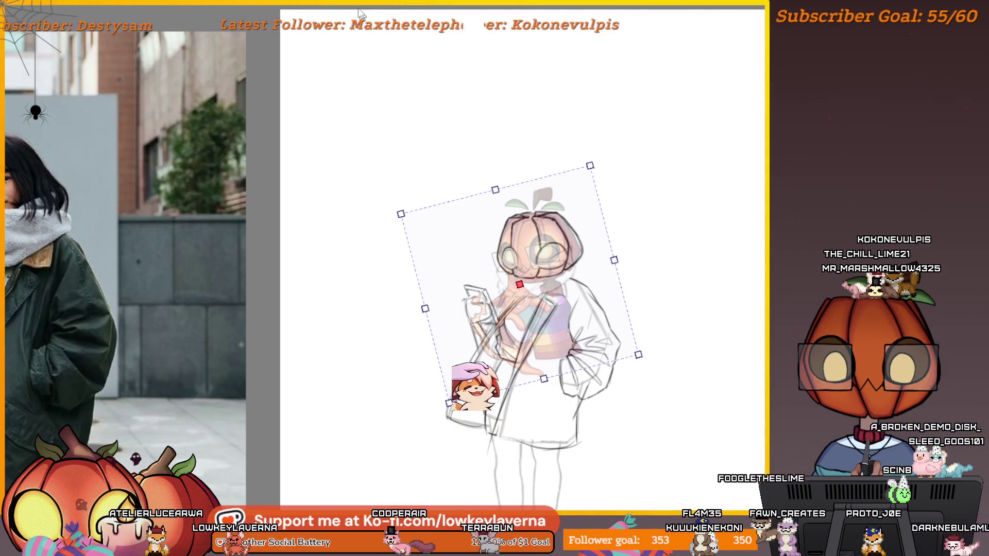
{"action": "key", "text": "Return"}
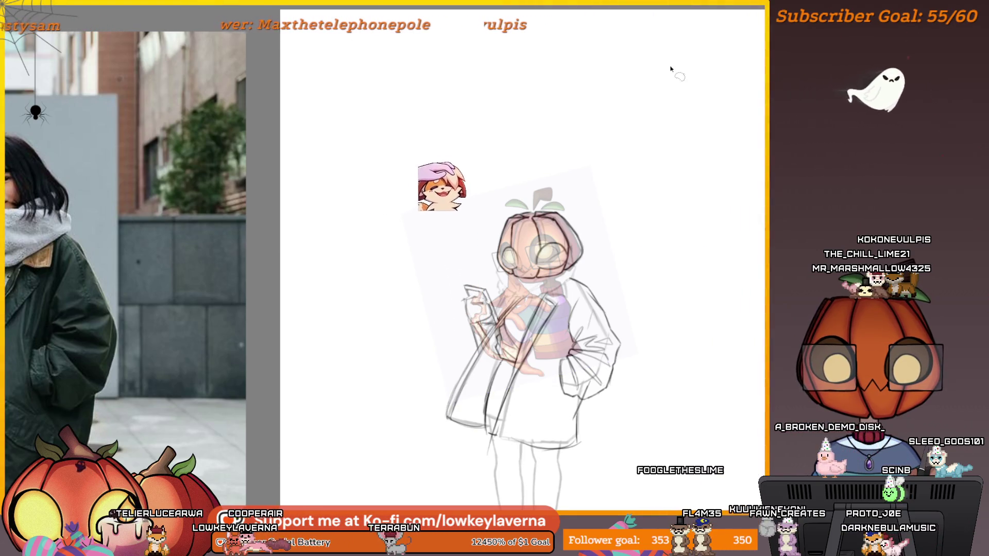
Step: Raise the translucent pumpkin overlay a few pixels with Ctrl+T and commit it
{"action": "key", "text": "ctrl+t"}
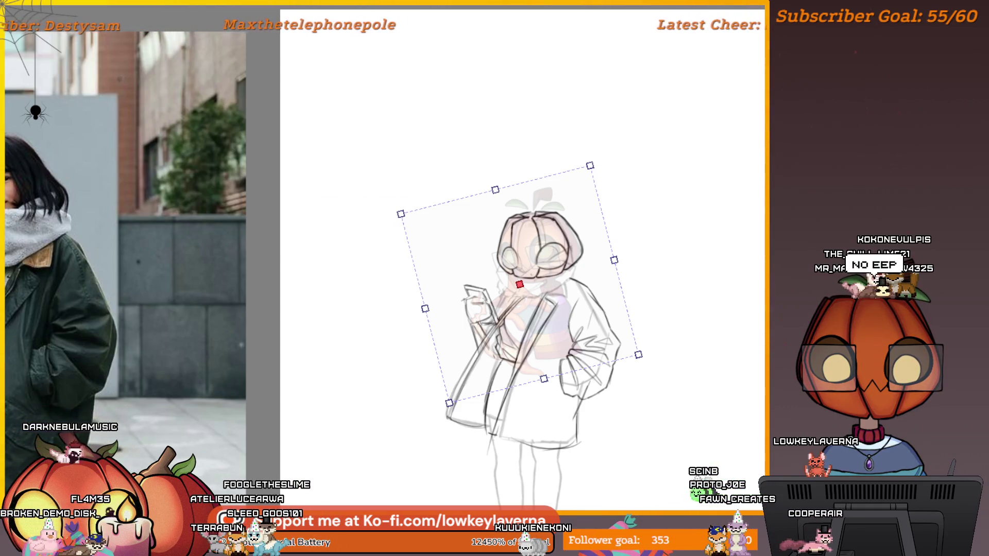
{"action": "scroll", "coordinate": [597, 240], "scroll_direction": "up", "scroll_amount": 3}
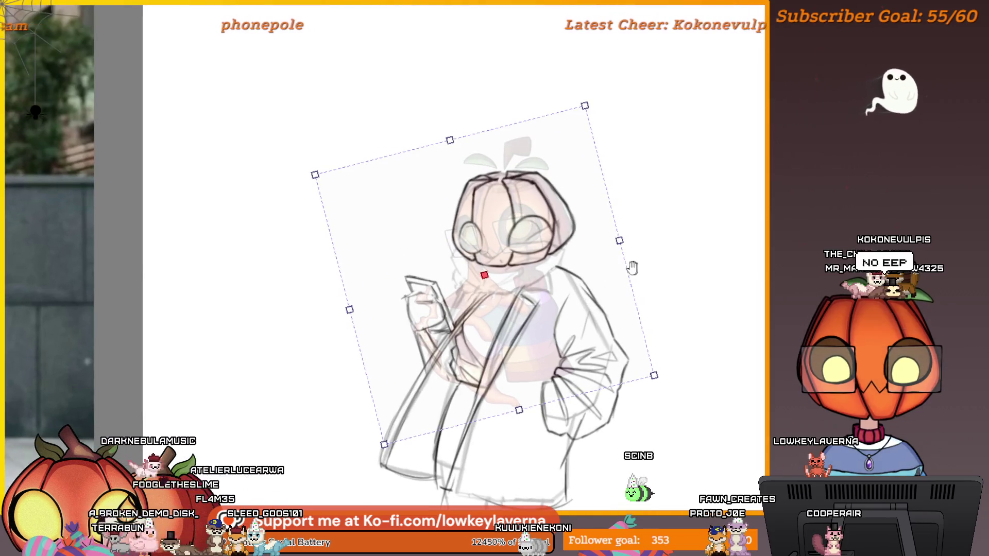
{"action": "mouse_move", "coordinate": [553, 219]}
{"action": "left_mouse_down"}
{"action": "mouse_move", "coordinate": [571, 223]}
{"action": "mouse_move", "coordinate": [551, 216]}
{"action": "left_mouse_up"}
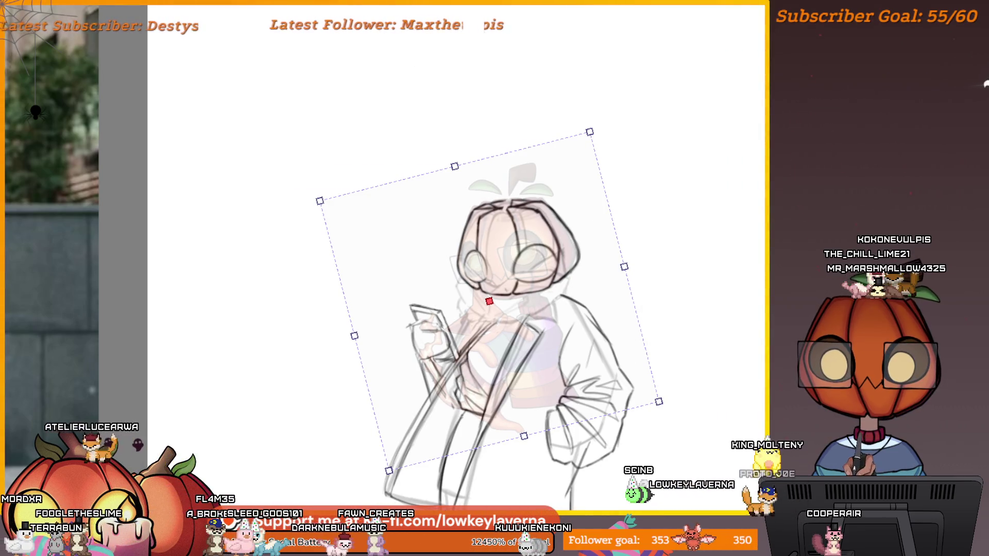
{"action": "key", "text": "Return"}
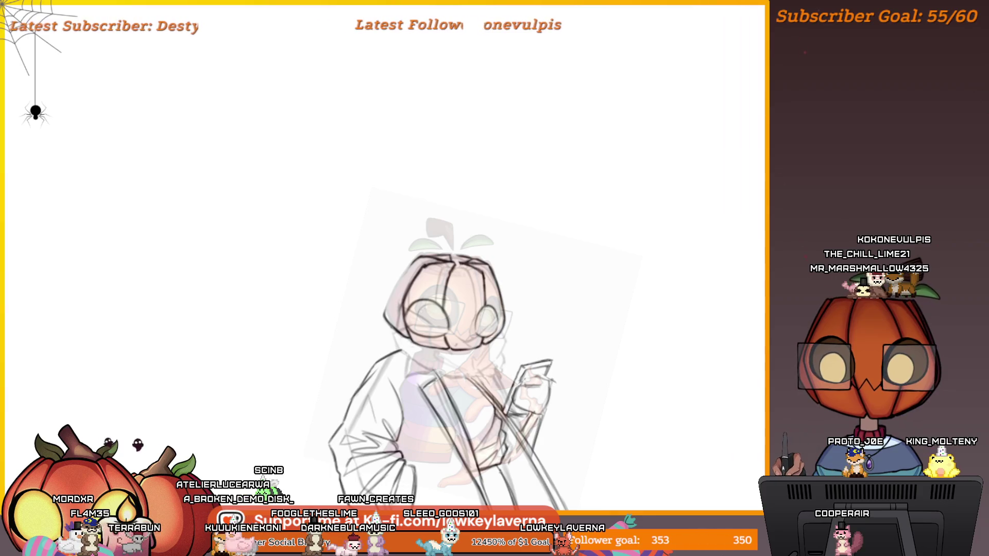
{"action": "left_click_drag", "start_coordinate": [450, 248], "coordinate": [524, 283]}
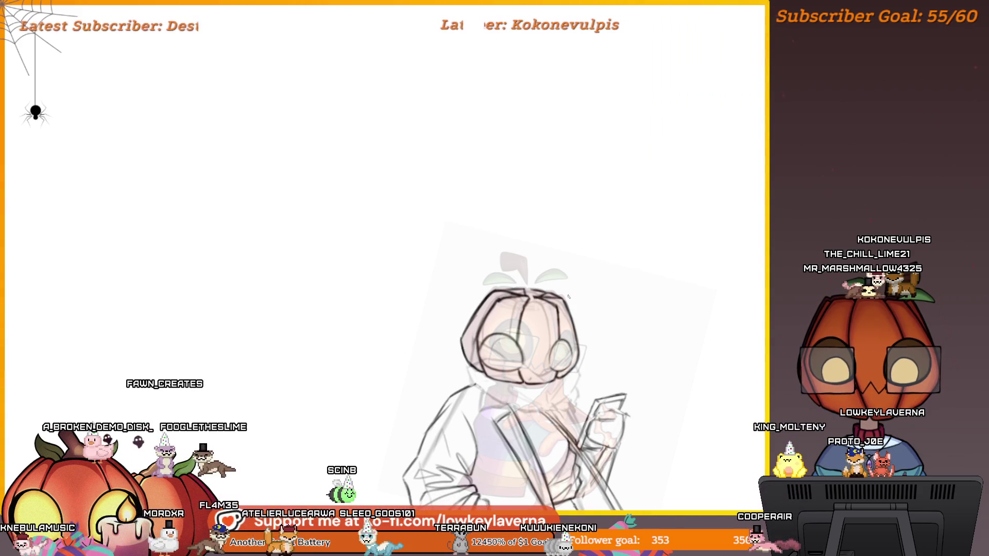
{"action": "scroll", "coordinate": [532, 288], "scroll_direction": "down", "scroll_amount": 5}
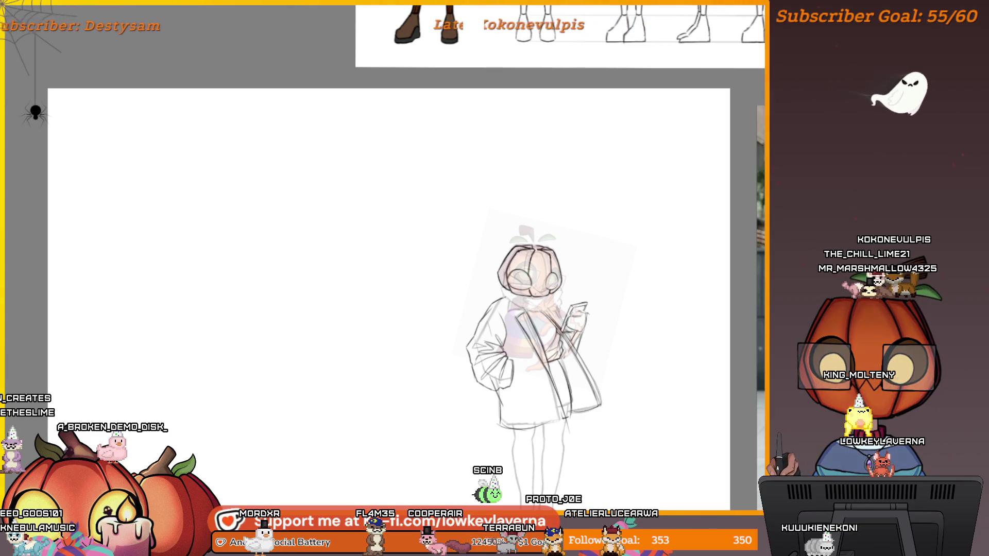
Step: Flick the sketch lines off and on to compare them against the colour reference
{"action": "key", "text": "ctrl+z"}
{"action": "key", "text": "ctrl+y"}
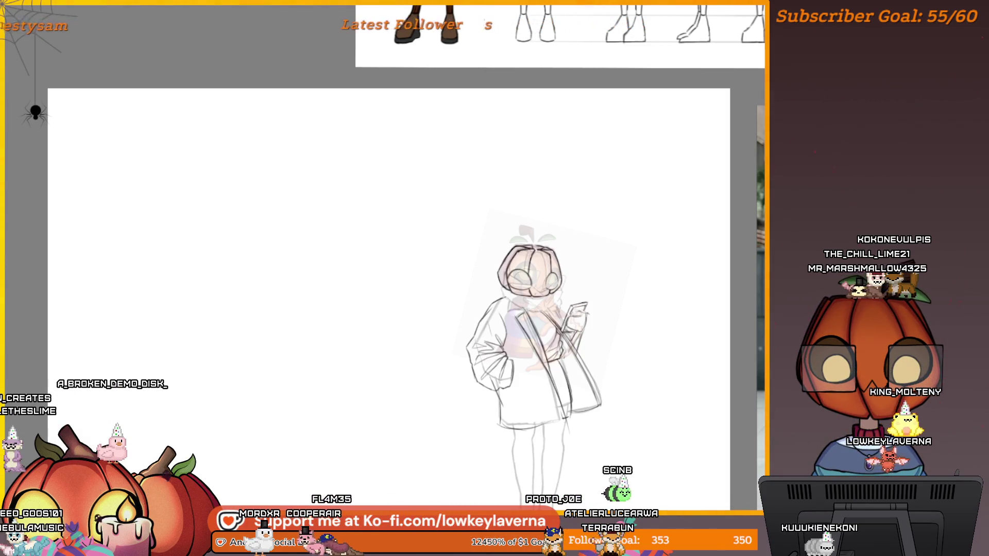
{"action": "key", "text": "ctrl+z"}
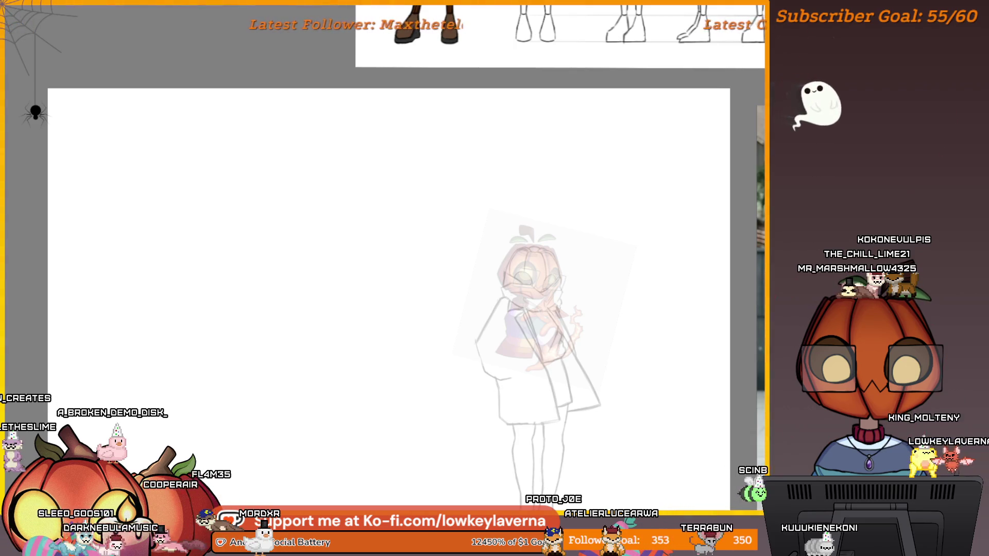
{"action": "key", "text": "ctrl+y"}
{"action": "key", "text": "ctrl+z"}
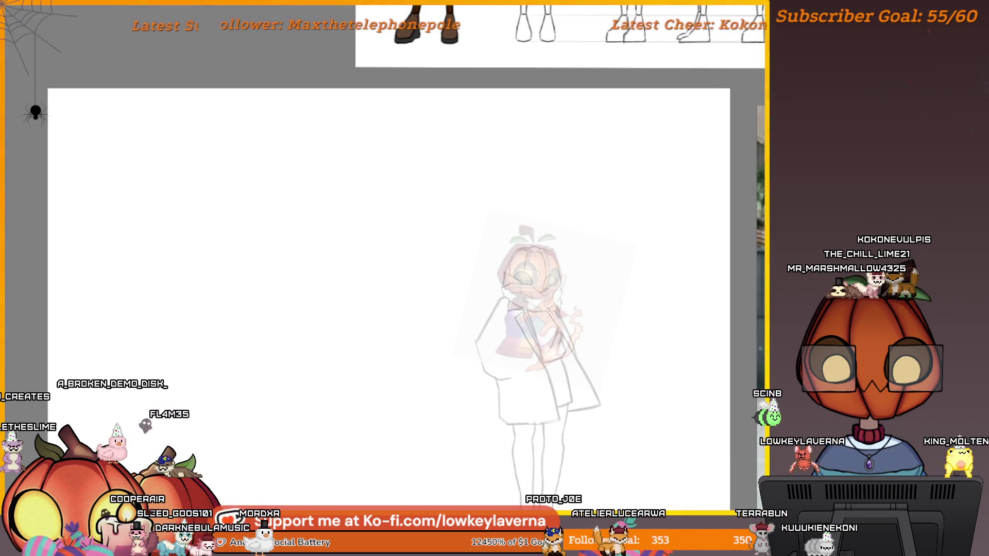
{"action": "key", "text": "ctrl+y"}
{"action": "key", "text": "ctrl+z"}
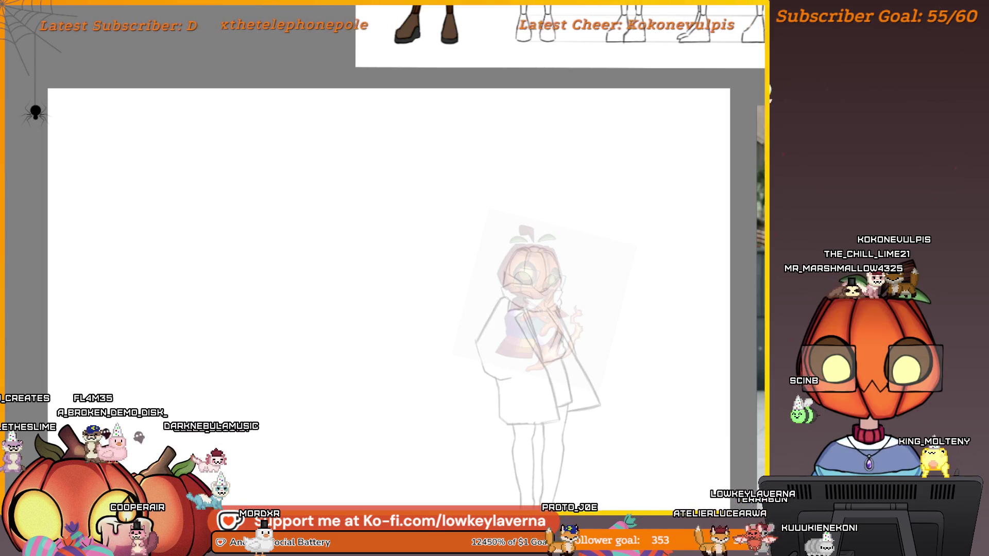
{"action": "key", "text": "ctrl+y"}
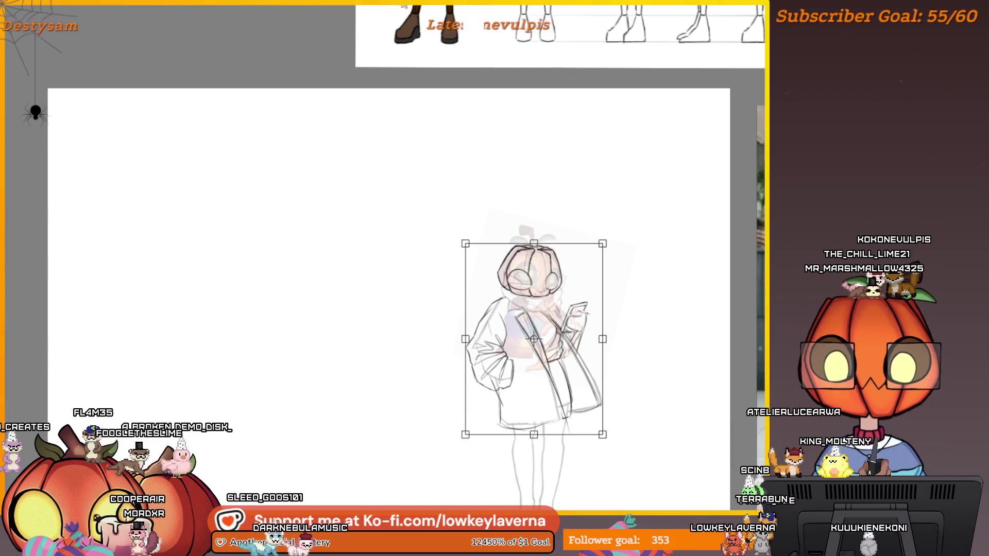
Step: Stretch the pumpkin head slightly taller and apply the transform
{"action": "key", "text": "Return"}
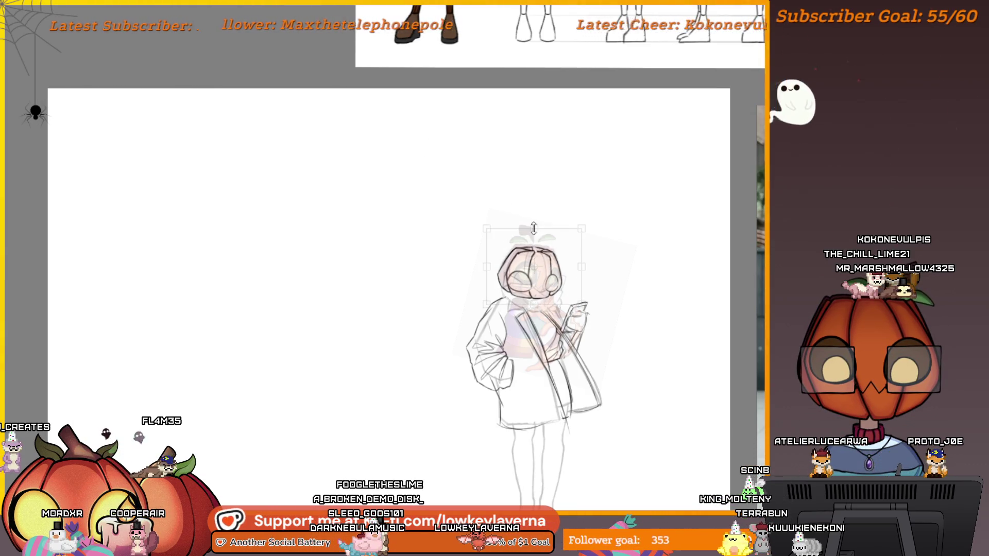
{"action": "left_click_drag", "start_coordinate": [534, 228], "coordinate": [534, 224]}
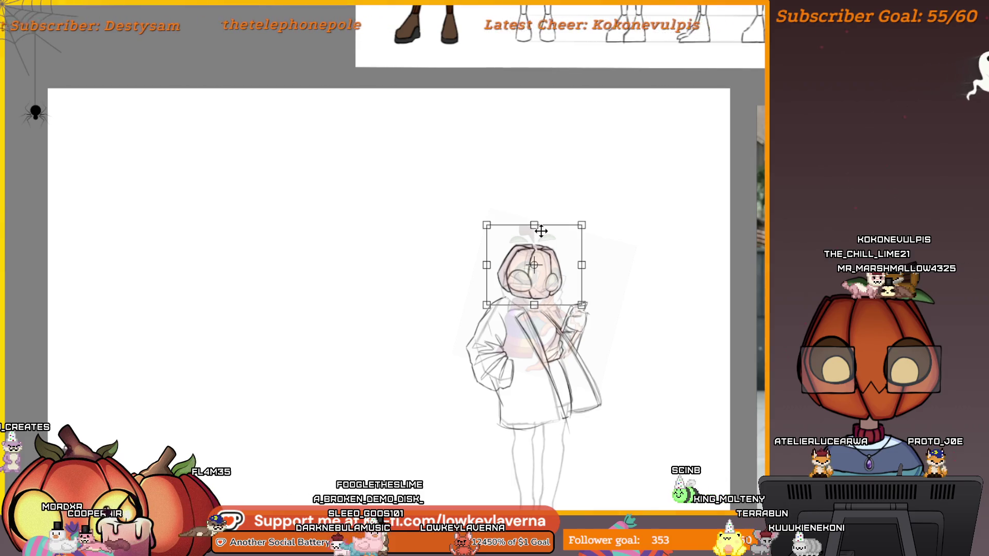
{"action": "key", "text": "Return"}
Step: Move the faded colour reference off the sketch, level it, and place it above the page
{"action": "scroll", "coordinate": [539, 186], "scroll_direction": "down", "scroll_amount": 3}
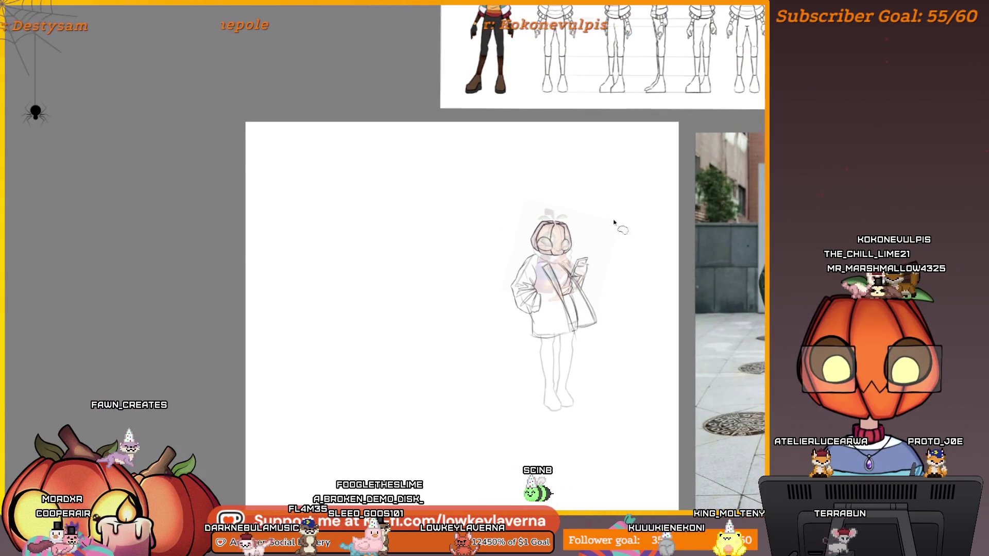
{"action": "key", "text": "m"}
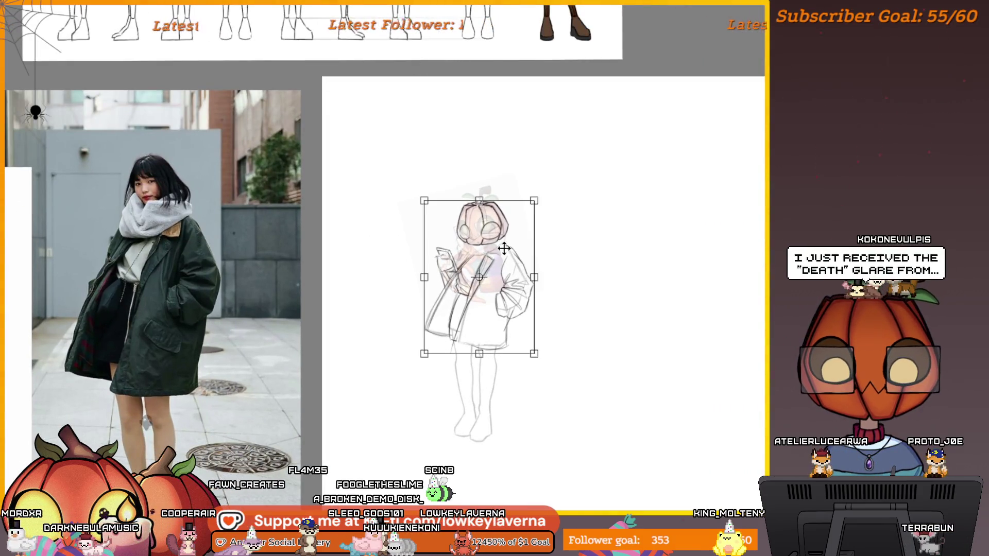
{"action": "left_click_drag", "start_coordinate": [504, 248], "coordinate": [691, 184]}
{"action": "key", "text": "ctrl+z"}
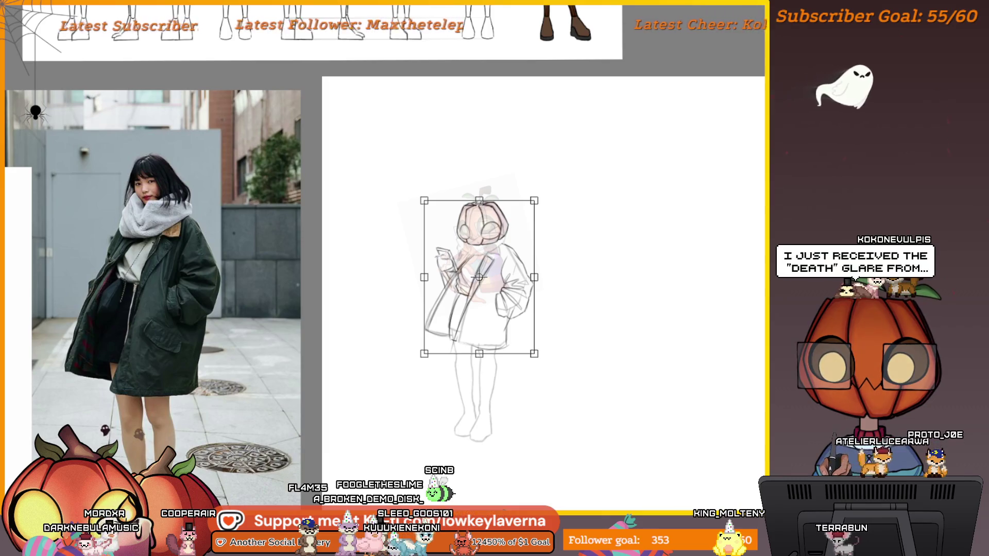
{"action": "left_click_drag", "start_coordinate": [507, 203], "coordinate": [683, 175]}
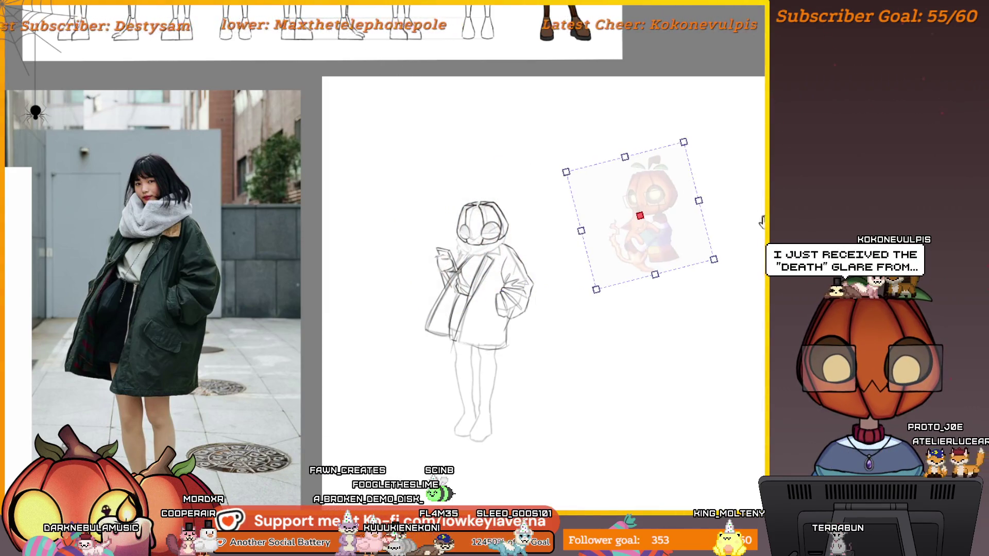
{"action": "left_click_drag", "start_coordinate": [611, 311], "coordinate": [599, 320]}
{"action": "mouse_move", "coordinate": [603, 138]}
{"action": "left_mouse_down"}
{"action": "mouse_move", "coordinate": [600, 62]}
{"action": "mouse_move", "coordinate": [630, 55]}
{"action": "mouse_move", "coordinate": [626, 42]}
{"action": "left_mouse_up"}
{"action": "left_click_drag", "start_coordinate": [432, 260], "coordinate": [521, 231]}
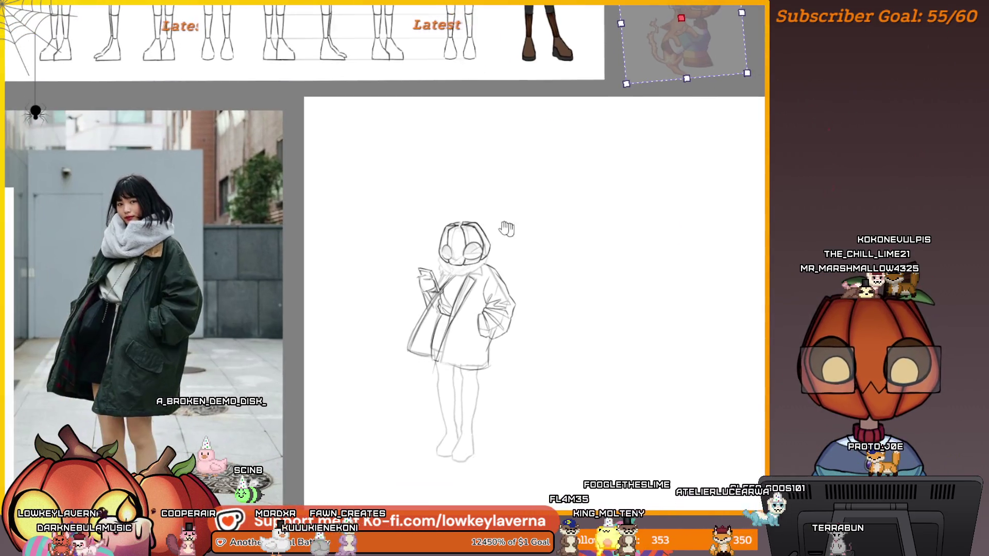
{"action": "left_click", "coordinate": [491, 292]}
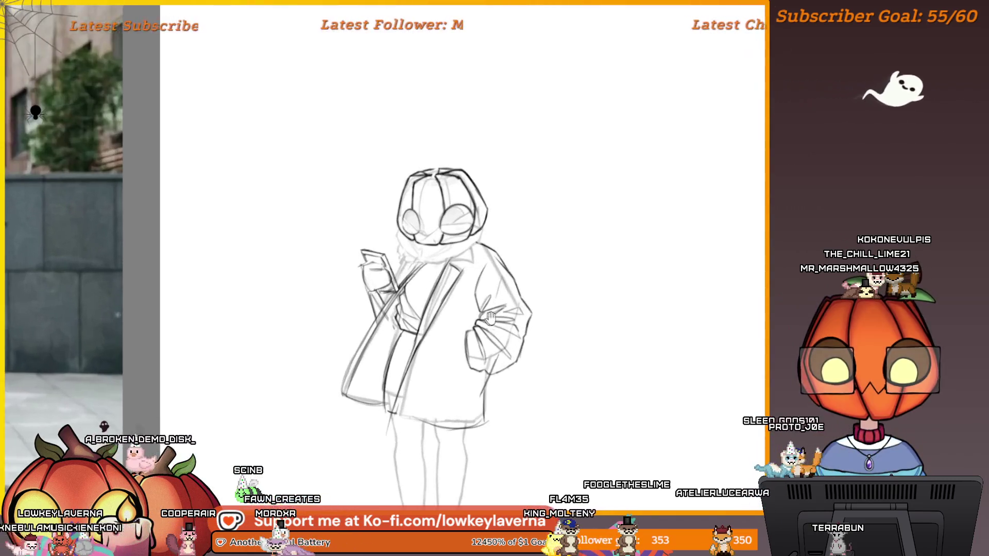
{"action": "left_click", "coordinate": [491, 292]}
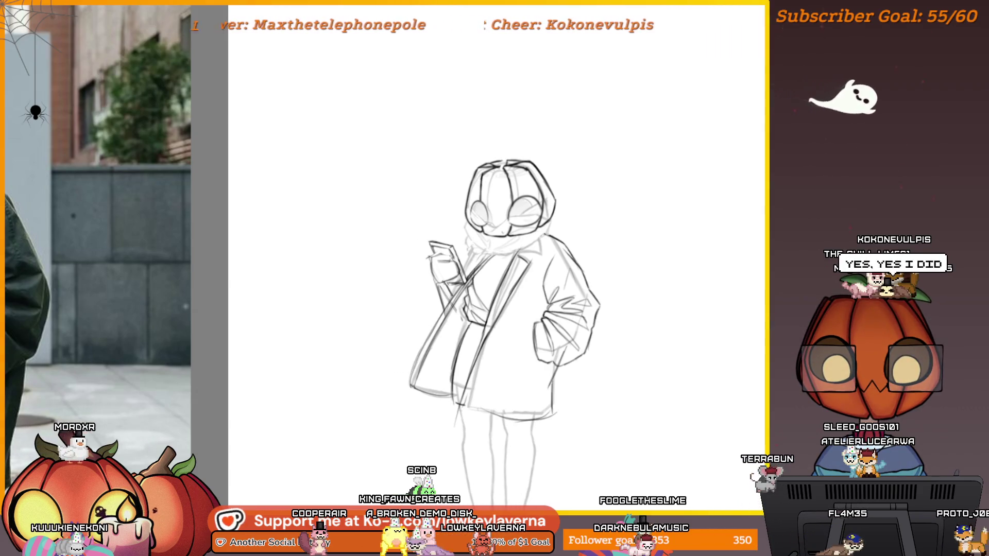
{"action": "scroll", "coordinate": [494, 257], "scroll_direction": "down", "scroll_amount": 3}
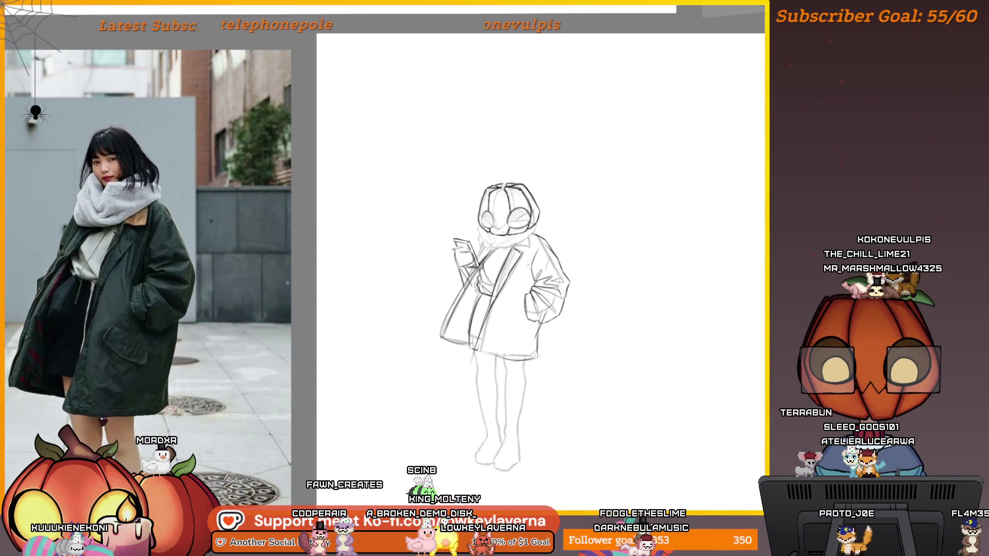
{"action": "scroll", "coordinate": [582, 330], "scroll_direction": "up", "scroll_amount": 3}
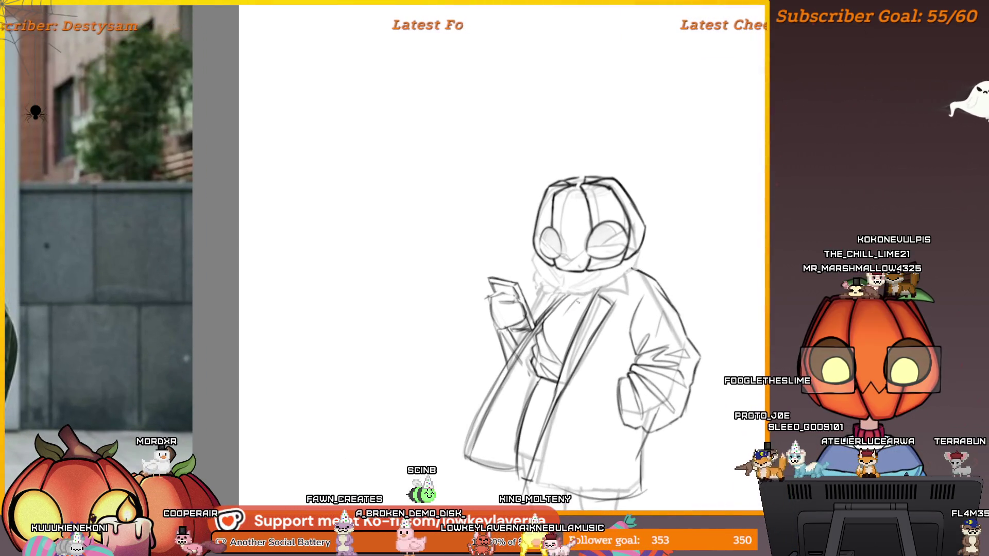
{"action": "scroll", "coordinate": [575, 303], "scroll_direction": "up", "scroll_amount": 3}
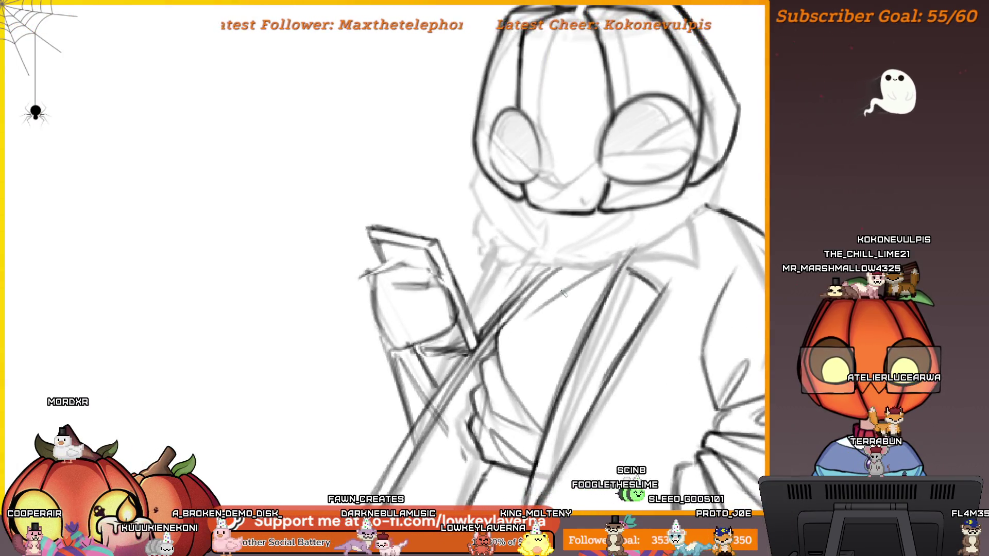
{"action": "scroll", "coordinate": [537, 314], "scroll_direction": "down", "scroll_amount": 5}
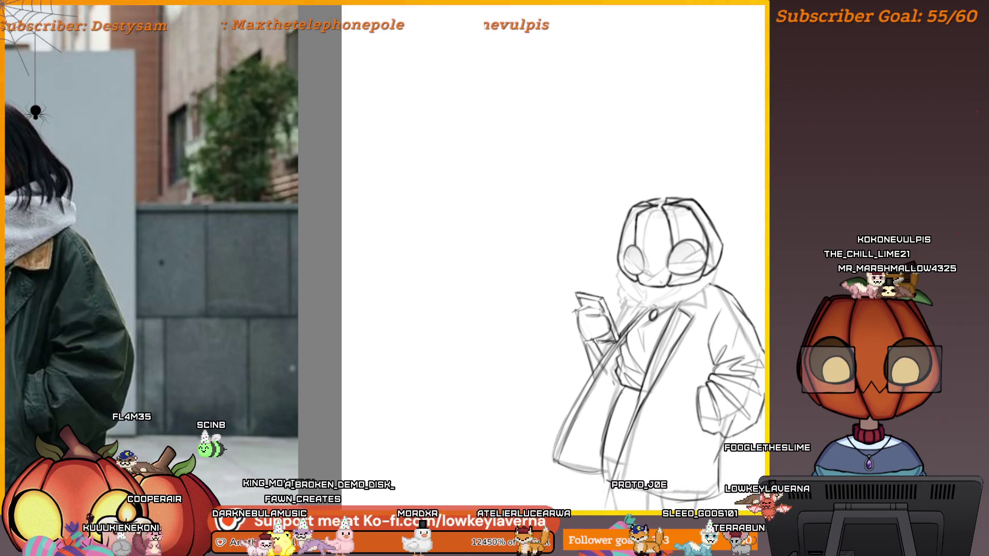
{"action": "scroll", "coordinate": [686, 259], "scroll_direction": "down", "scroll_amount": 3}
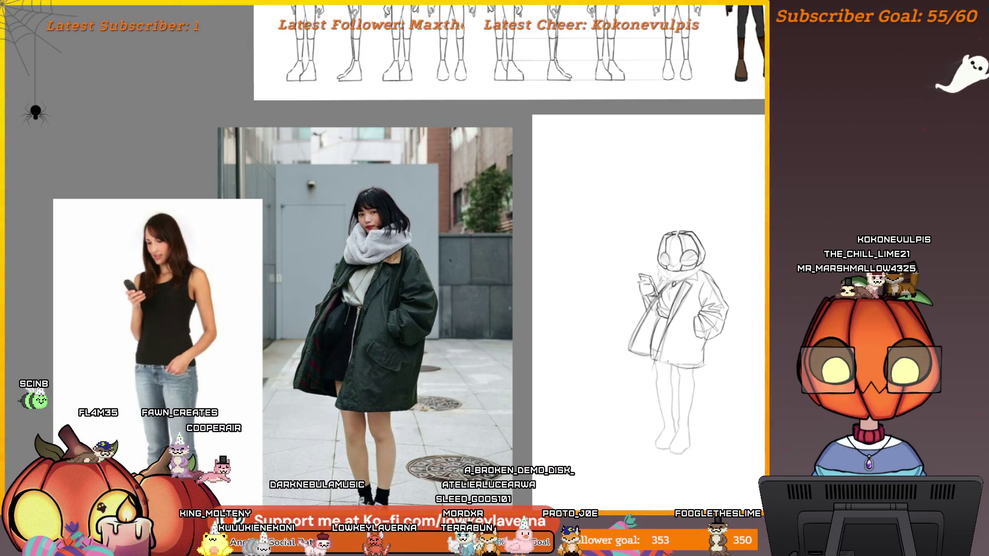
Step: Draw a bag-strap line down the coat front and rotate it slightly
{"action": "scroll", "coordinate": [383, 265], "scroll_direction": "up", "scroll_amount": 3}
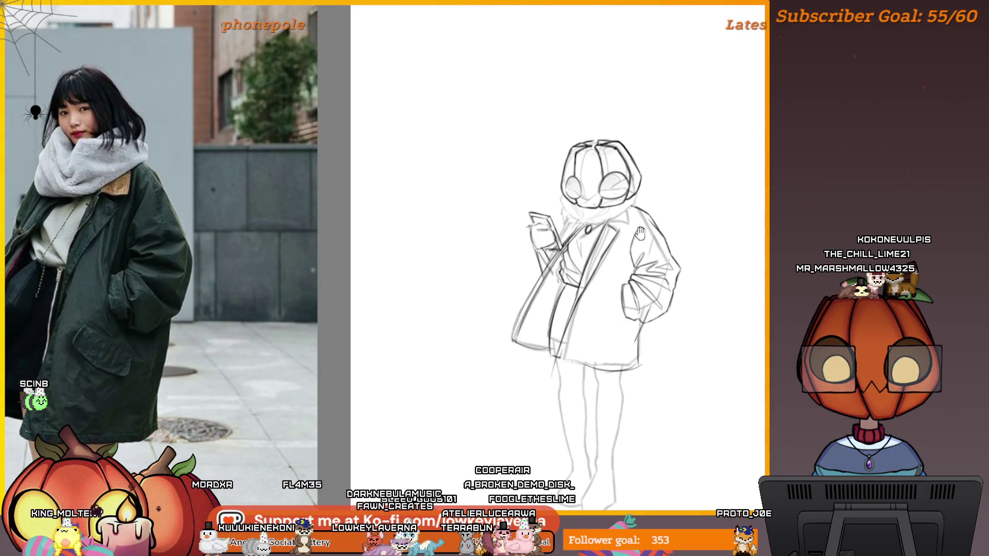
{"action": "left_click_drag", "start_coordinate": [640, 233], "coordinate": [615, 244]}
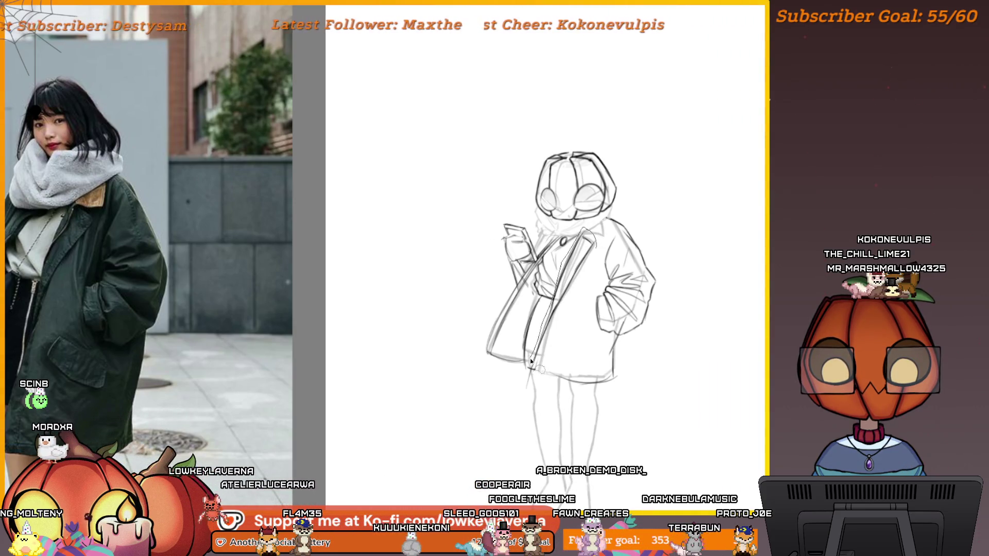
{"action": "left_click_drag", "start_coordinate": [531, 369], "coordinate": [570, 311]}
{"action": "key", "text": "ctrl+t"}
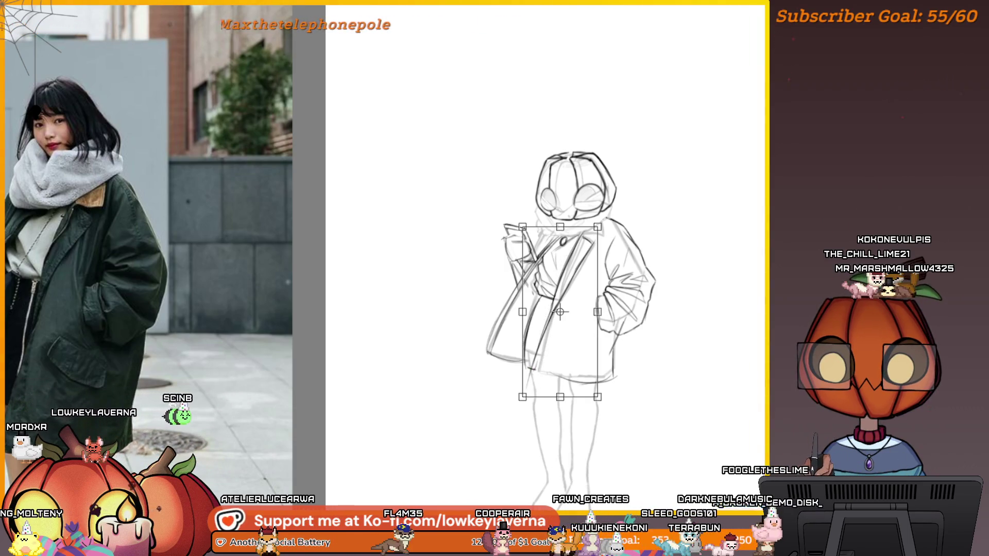
{"action": "left_click_drag", "start_coordinate": [602, 429], "coordinate": [607, 435]}
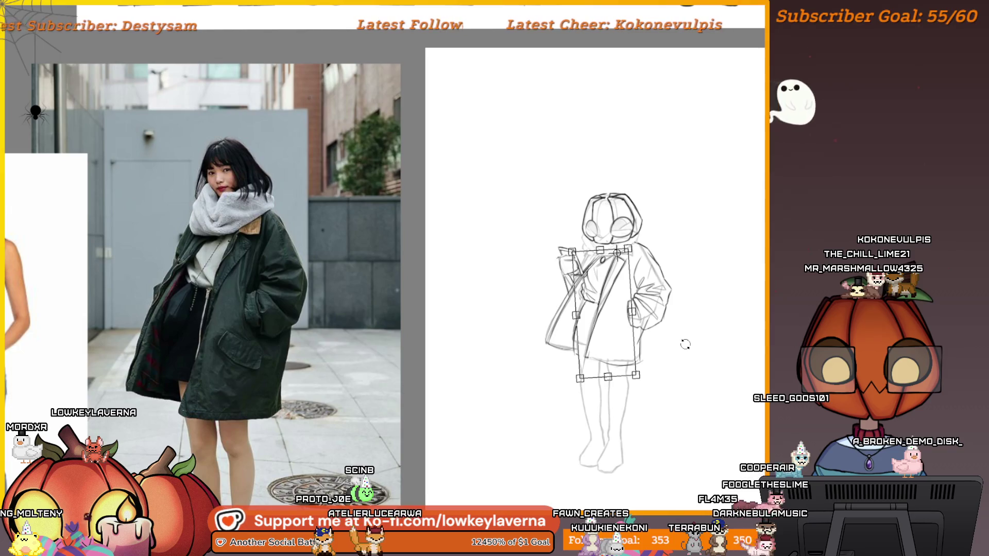
{"action": "key", "text": "Return"}
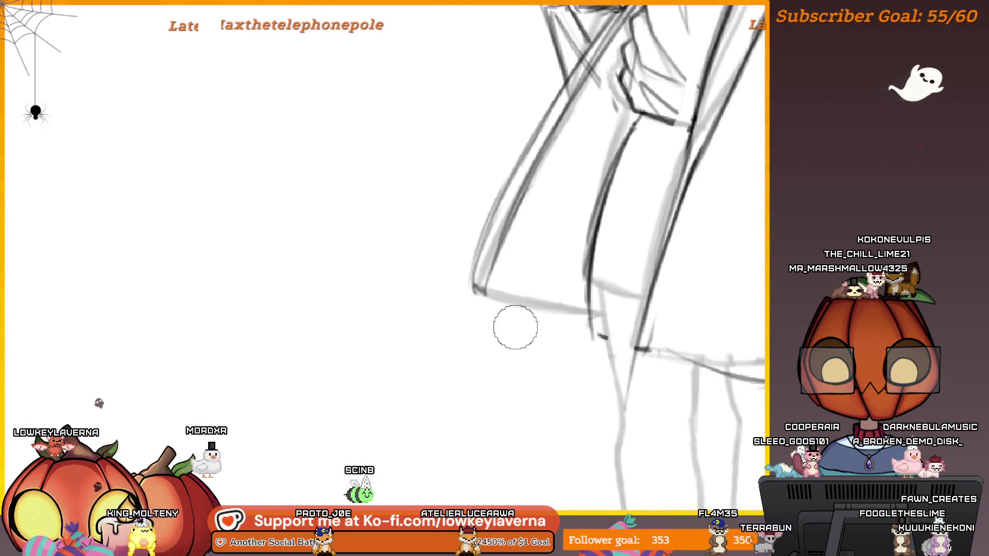
{"action": "scroll", "coordinate": [467, 279], "scroll_direction": "up", "scroll_amount": 2}
{"action": "left_click_drag", "start_coordinate": [466, 278], "coordinate": [655, 307]}
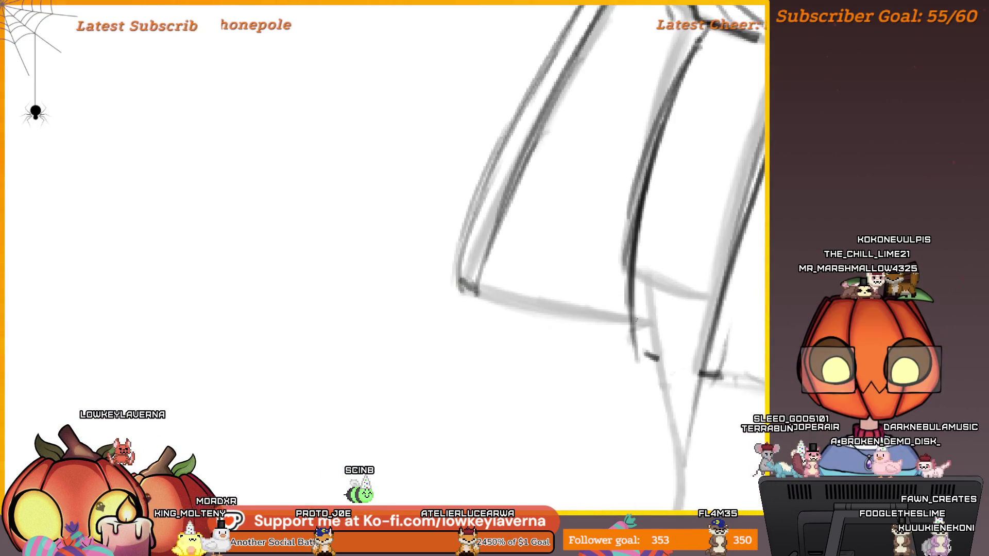
{"action": "scroll", "coordinate": [718, 294], "scroll_direction": "down", "scroll_amount": 3}
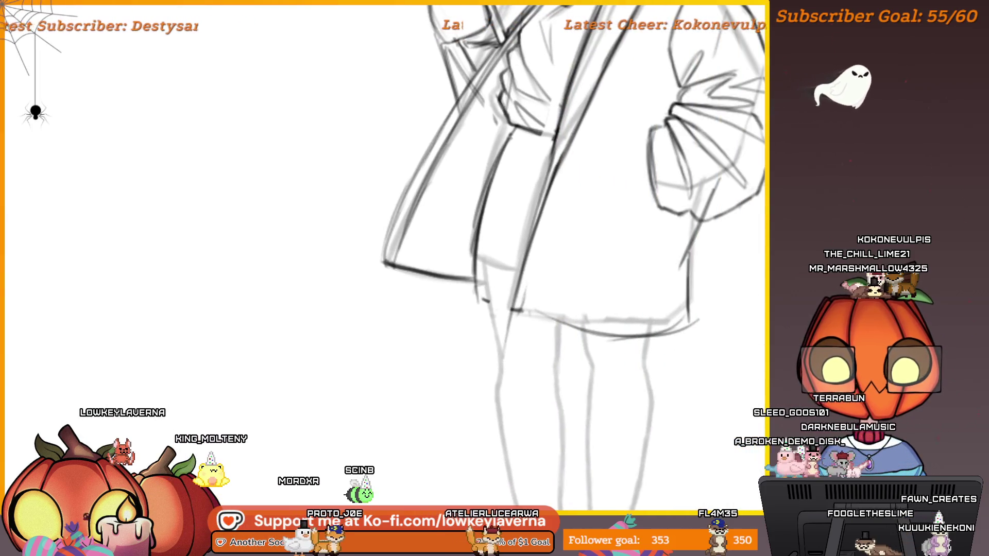
{"action": "left_click_drag", "start_coordinate": [564, 328], "coordinate": [708, 323]}
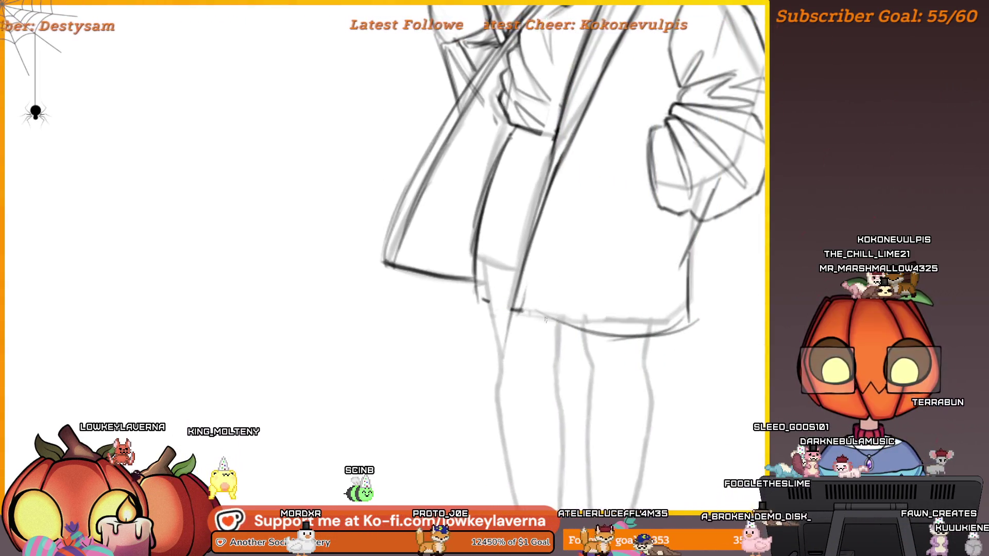
{"action": "key", "text": "ctrl+z"}
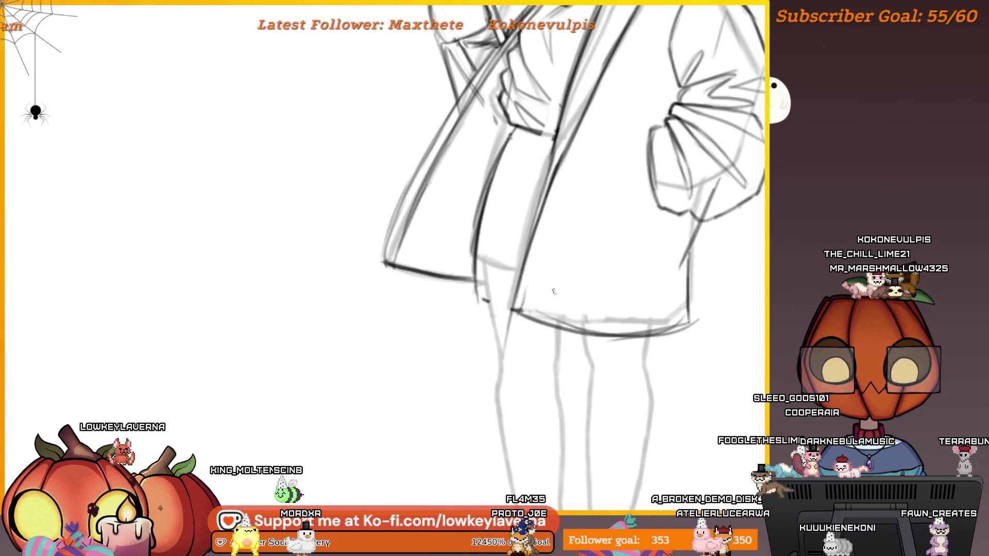
{"action": "scroll", "coordinate": [696, 320], "scroll_direction": "up", "scroll_amount": 2}
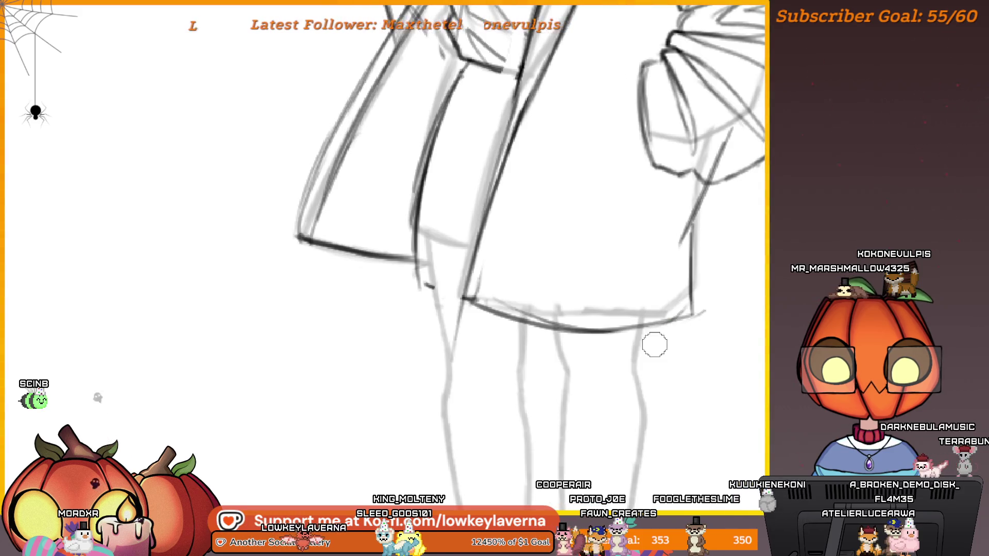
{"action": "scroll", "coordinate": [655, 348], "scroll_direction": "up", "scroll_amount": 2}
{"action": "mouse_move", "coordinate": [677, 333]}
{"action": "left_mouse_down"}
{"action": "mouse_move", "coordinate": [725, 380]}
{"action": "mouse_move", "coordinate": [737, 371]}
{"action": "left_mouse_up"}
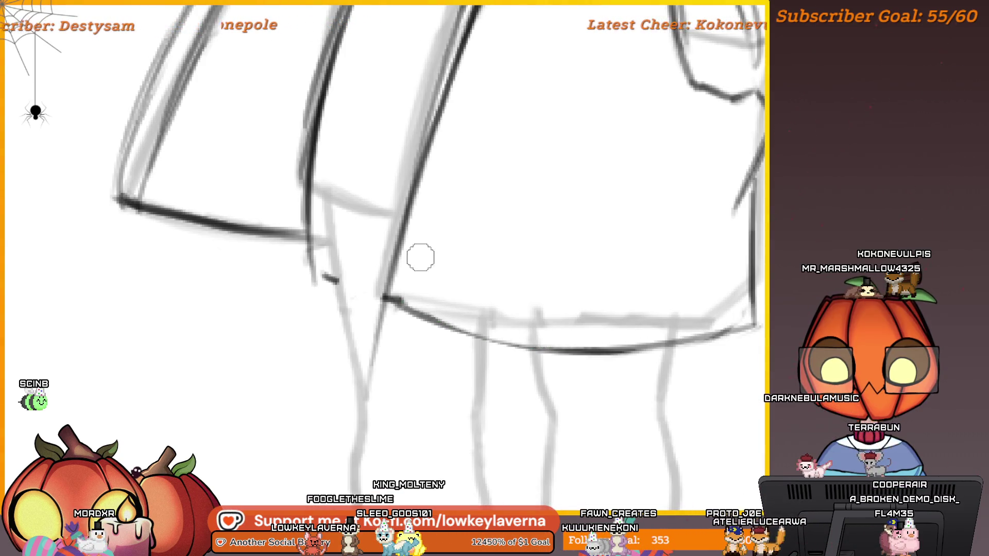
{"action": "key", "text": "h"}
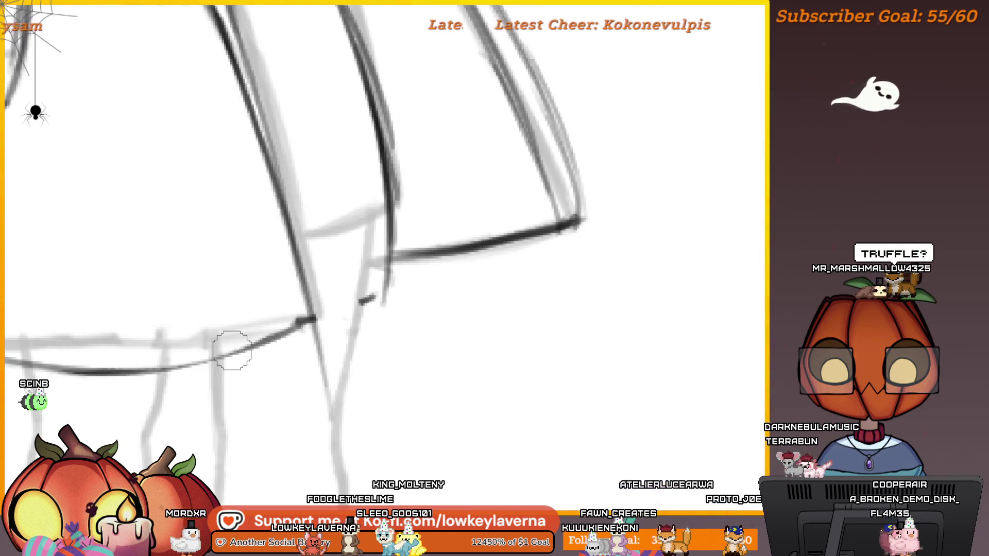
{"action": "scroll", "coordinate": [546, 350], "scroll_direction": "down", "scroll_amount": 3}
{"action": "left_click_drag", "start_coordinate": [502, 422], "coordinate": [884, 407]}
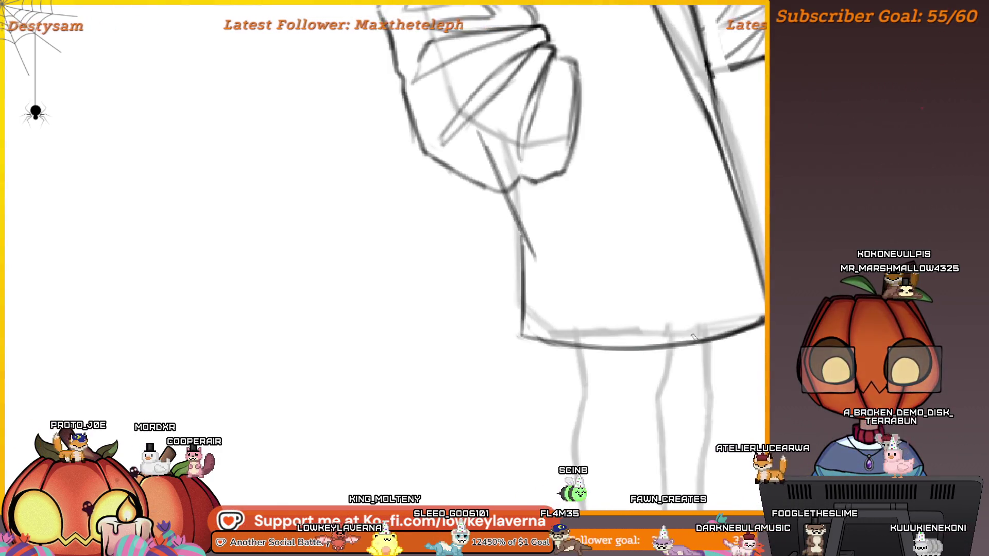
{"action": "scroll", "coordinate": [602, 342], "scroll_direction": "up", "scroll_amount": 2}
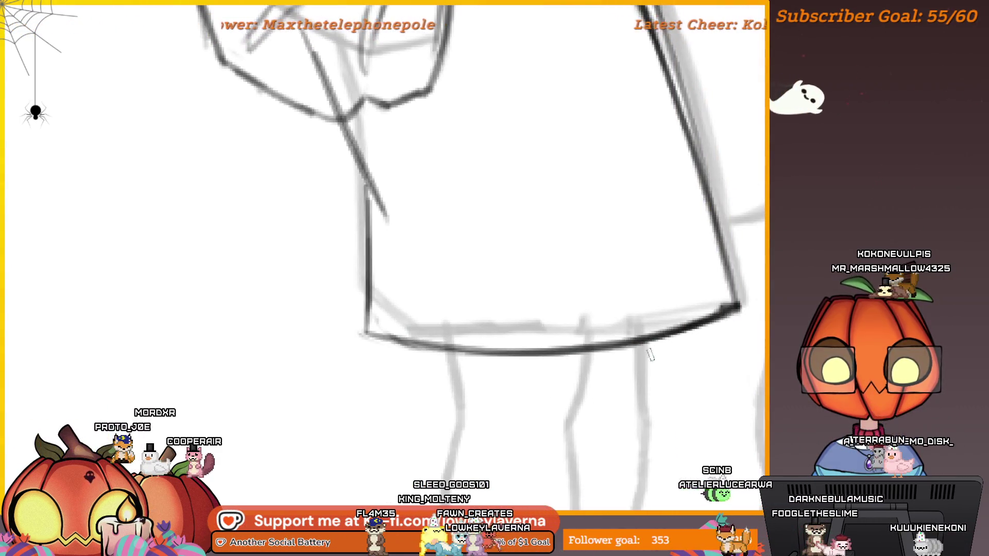
{"action": "left_click_drag", "start_coordinate": [566, 364], "coordinate": [618, 369]}
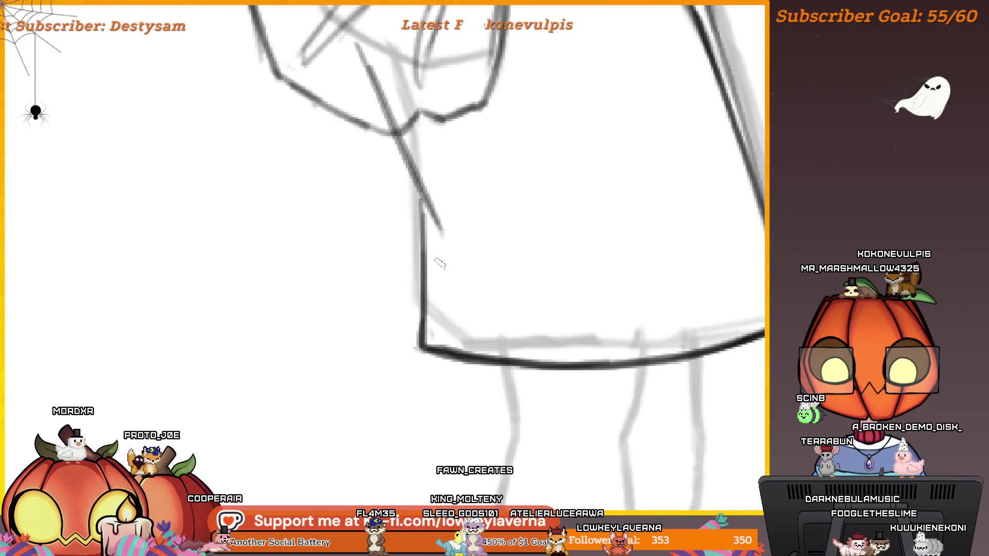
{"action": "mouse_move", "coordinate": [404, 263]}
{"action": "left_mouse_down"}
{"action": "mouse_move", "coordinate": [233, 263]}
{"action": "mouse_move", "coordinate": [503, 413]}
{"action": "mouse_move", "coordinate": [607, 382]}
{"action": "mouse_move", "coordinate": [721, 391]}
{"action": "left_mouse_up"}
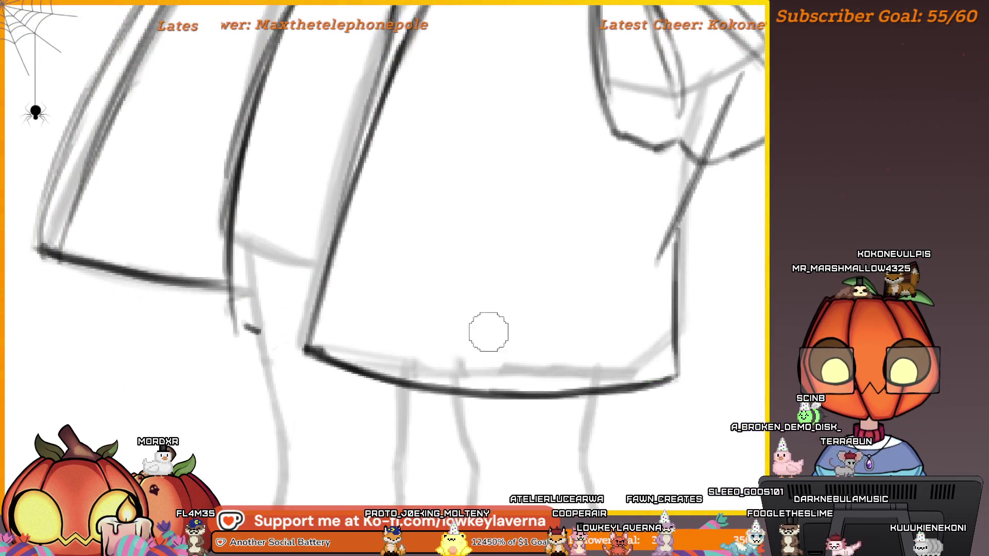
{"action": "scroll", "coordinate": [487, 332], "scroll_direction": "left", "scroll_amount": 3}
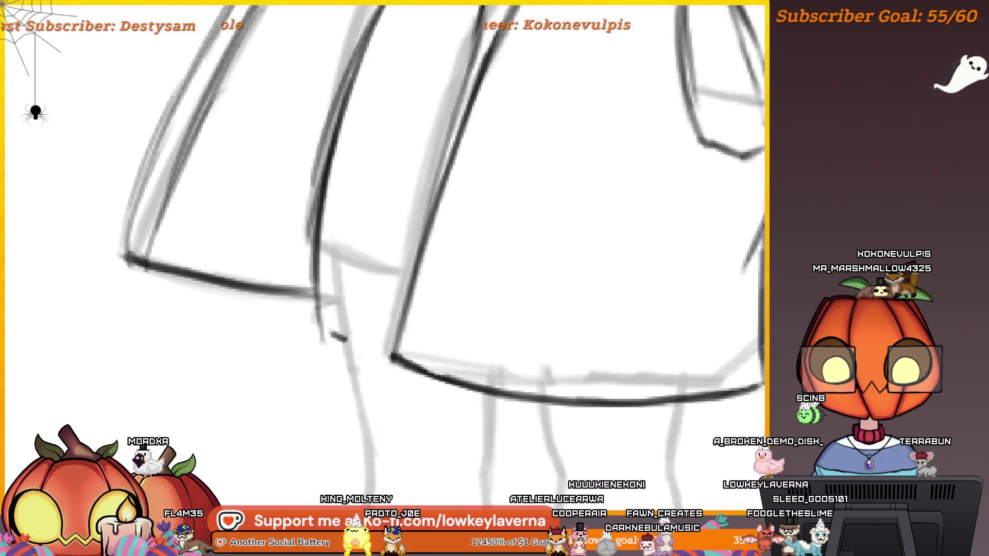
{"action": "scroll", "coordinate": [674, 353], "scroll_direction": "down", "scroll_amount": 5}
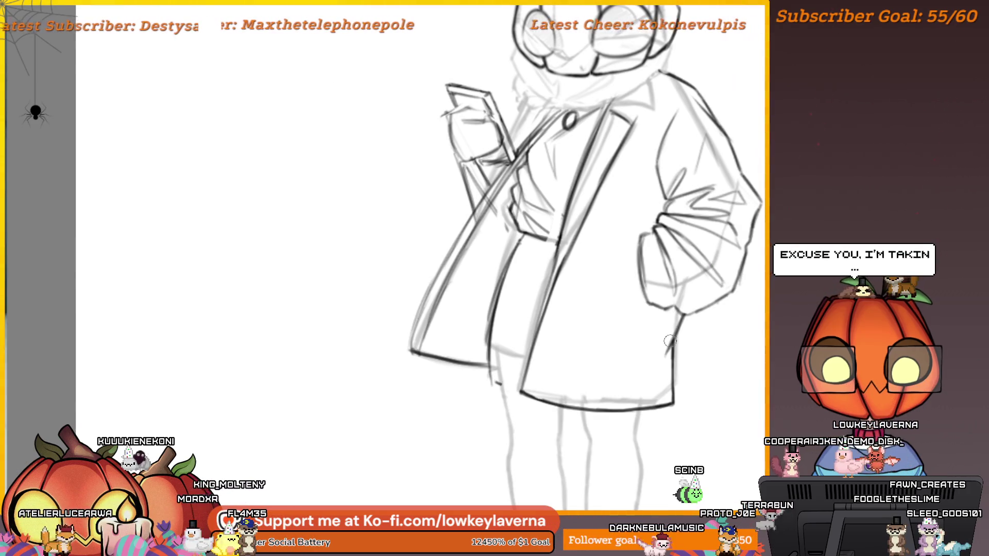
{"action": "left_click", "coordinate": [721, 284], "text": "alt"}
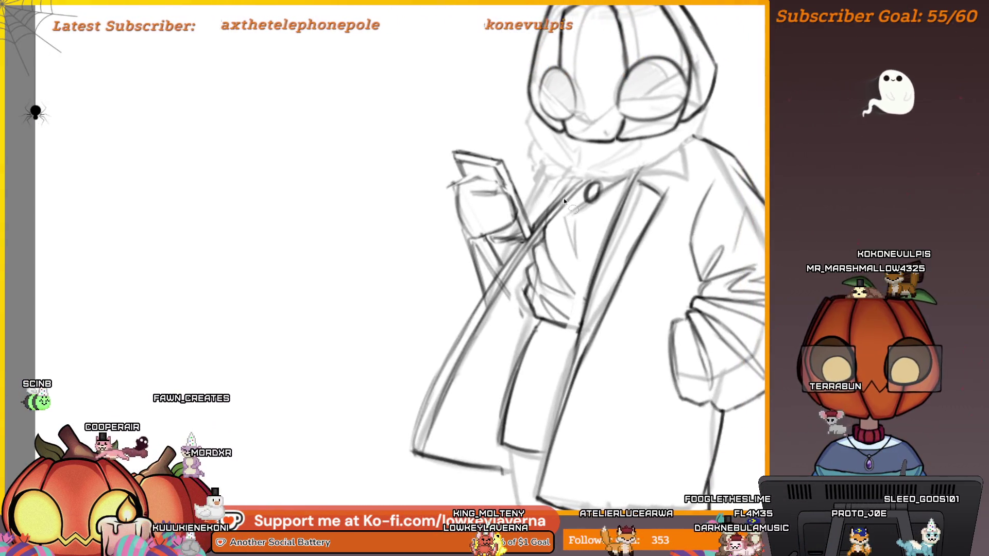
Step: Lasso the coat pocket and raise its bottom edge so it is shorter
{"action": "mouse_move", "coordinate": [534, 316]}
{"action": "left_mouse_down"}
{"action": "mouse_move", "coordinate": [567, 326]}
{"action": "mouse_move", "coordinate": [590, 252]}
{"action": "left_mouse_up"}
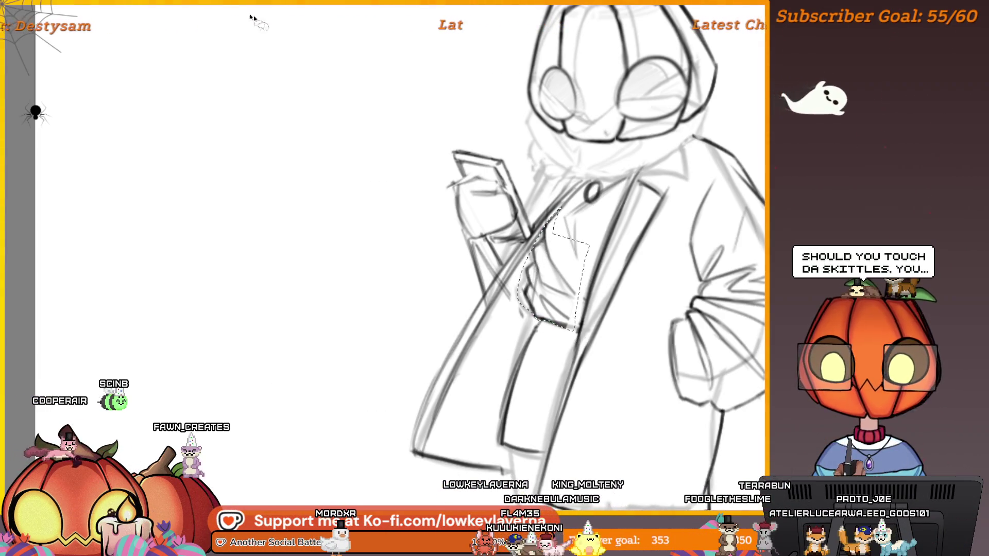
{"action": "key", "text": "ctrl+t"}
{"action": "left_click_drag", "start_coordinate": [554, 330], "coordinate": [556, 312]}
{"action": "left_click", "coordinate": [639, 246], "text": "alt"}
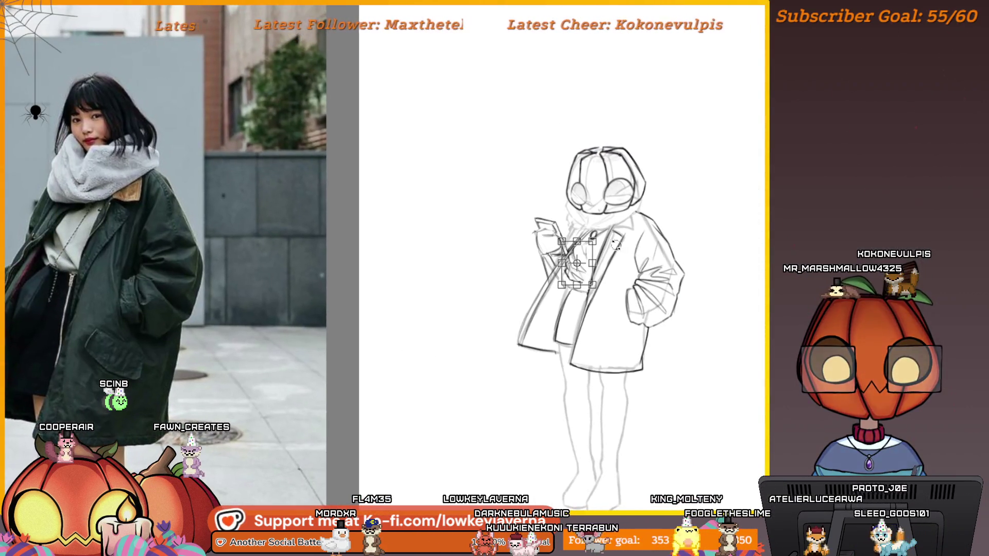
{"action": "key", "text": "Return"}
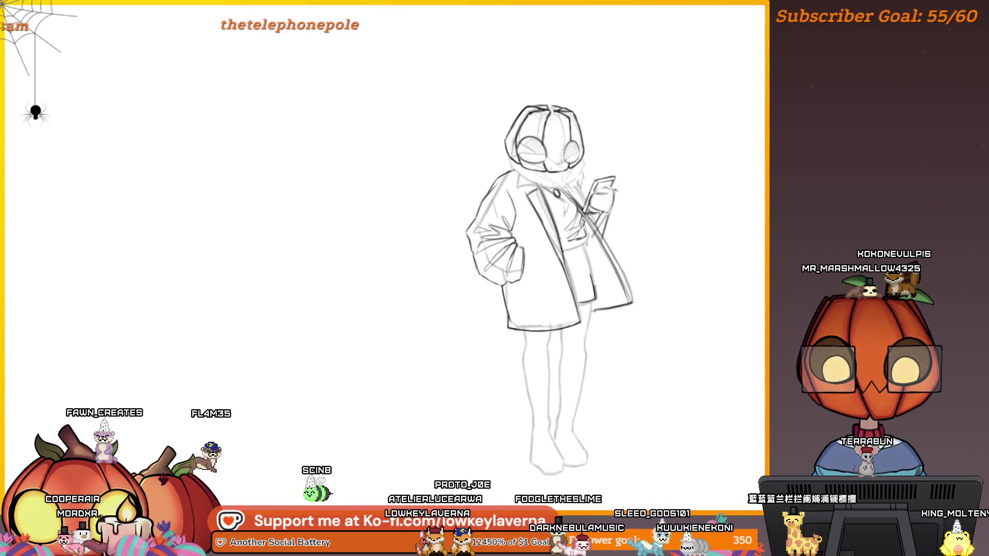
{"action": "scroll", "coordinate": [571, 252], "scroll_direction": "up", "scroll_amount": 3}
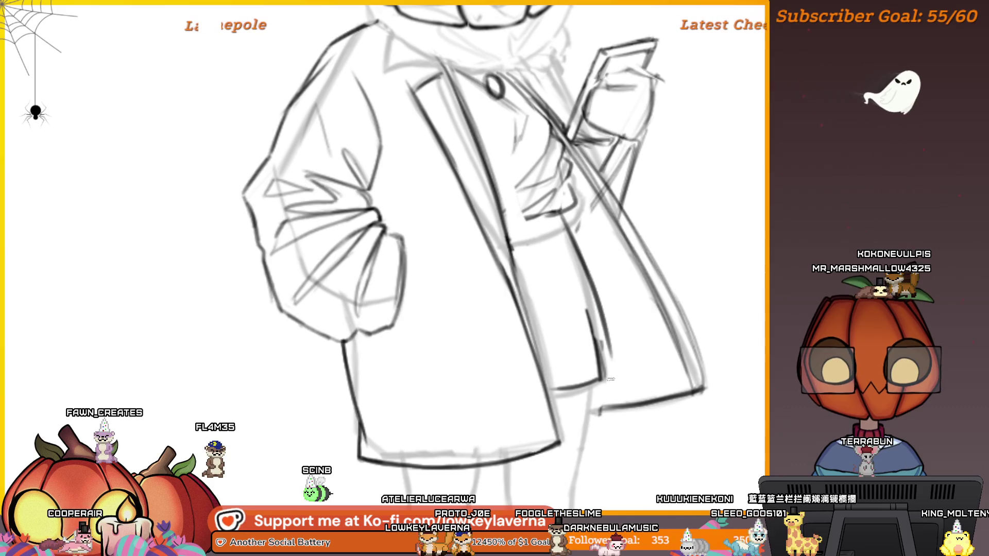
{"action": "scroll", "coordinate": [598, 339], "scroll_direction": "down", "scroll_amount": 5}
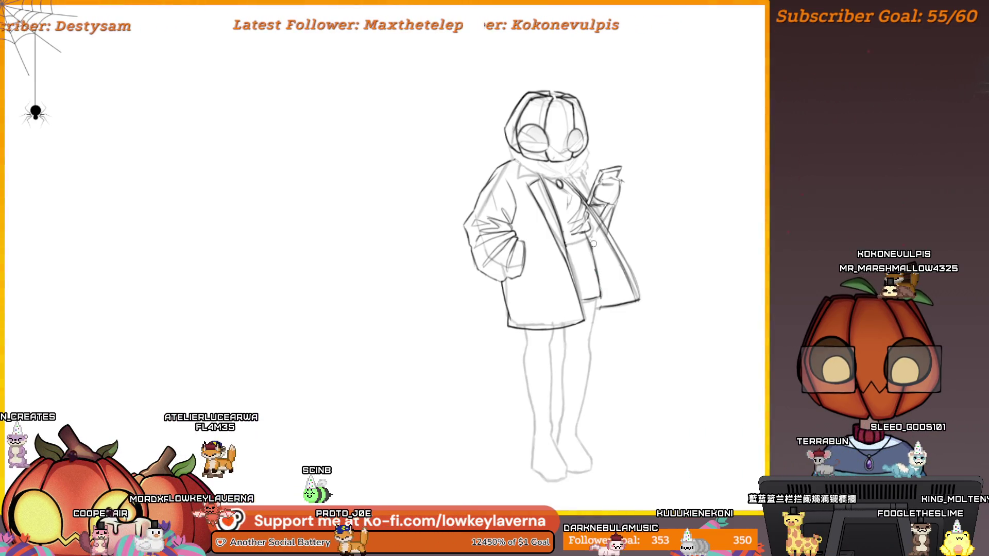
{"action": "scroll", "coordinate": [584, 239], "scroll_direction": "up", "scroll_amount": 5}
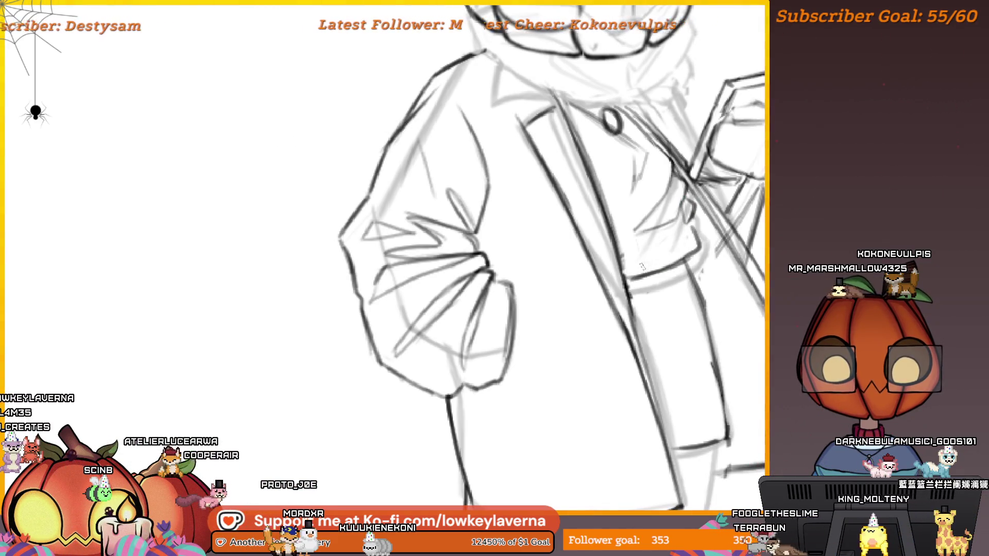
{"action": "scroll", "coordinate": [654, 249], "scroll_direction": "down", "scroll_amount": 5}
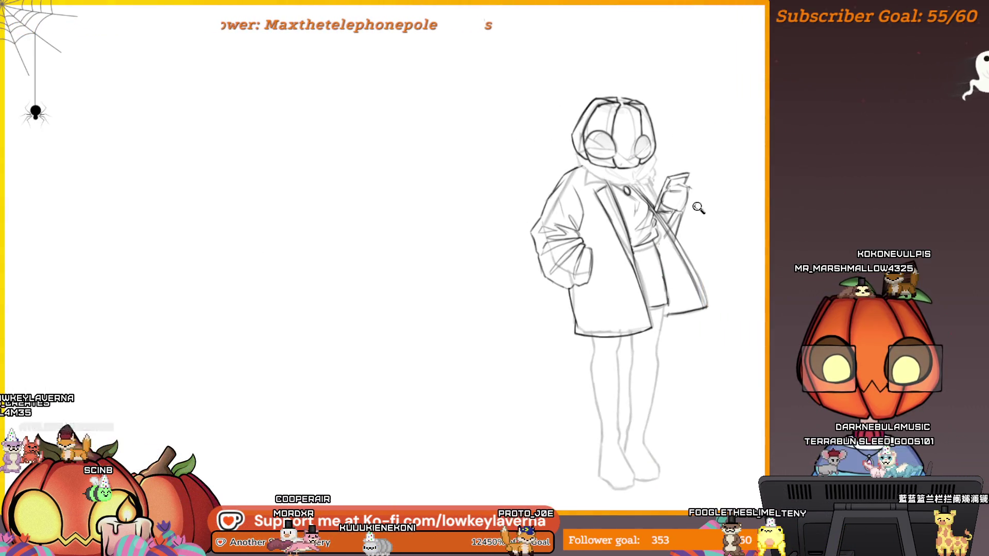
{"action": "scroll", "coordinate": [697, 211], "scroll_direction": "down", "scroll_amount": 2}
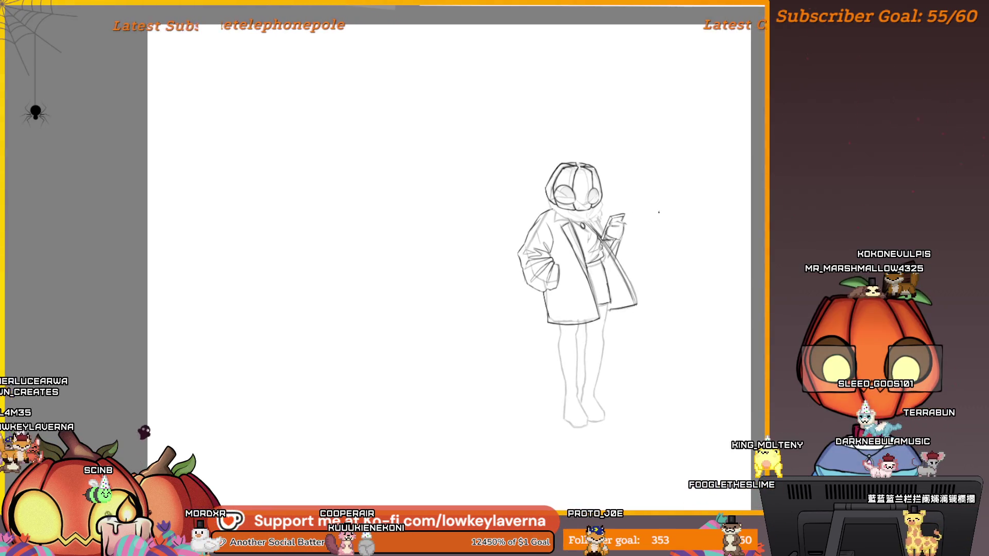
Step: Mirror the canvas and place the reference photo beside the sketch
{"action": "key", "text": "h"}
{"action": "left_click_drag", "start_coordinate": [125, 369], "coordinate": [647, 375]}
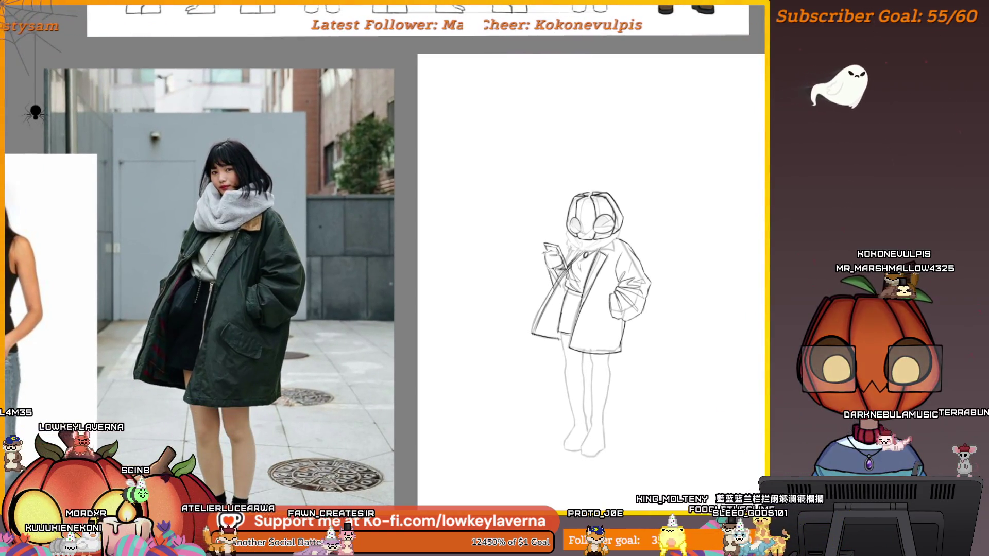
{"action": "scroll", "coordinate": [572, 260], "scroll_direction": "up", "scroll_amount": 3}
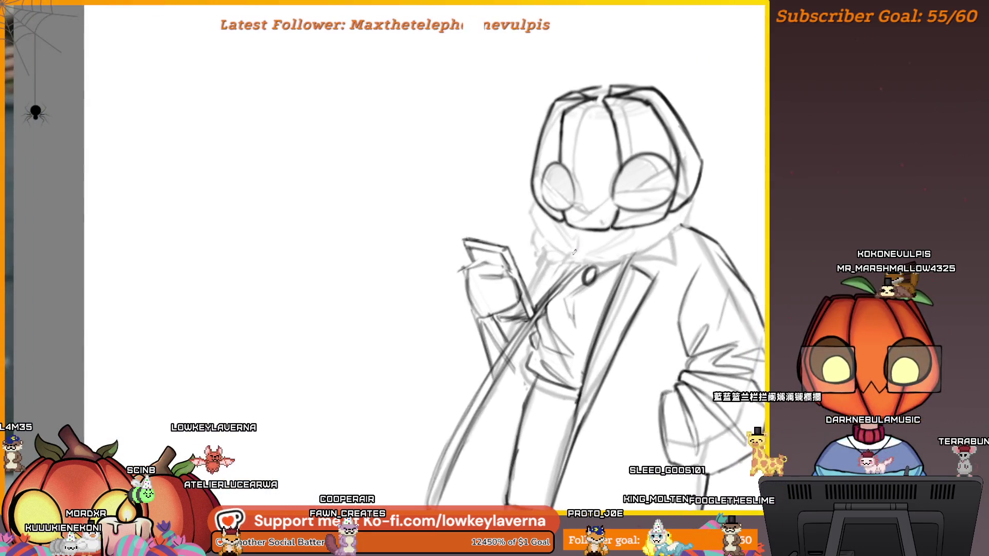
{"action": "scroll", "coordinate": [572, 260], "scroll_direction": "down", "scroll_amount": 3}
{"action": "mouse_move", "coordinate": [561, 276]}
{"action": "left_mouse_down"}
{"action": "mouse_move", "coordinate": [591, 239]}
{"action": "mouse_move", "coordinate": [587, 251]}
{"action": "left_mouse_up"}
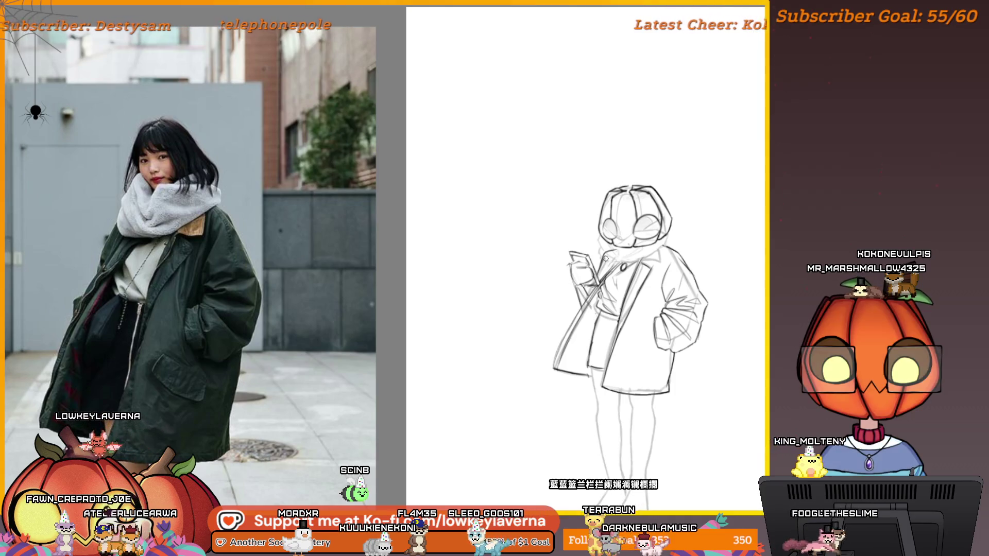
{"action": "left_click_drag", "start_coordinate": [716, 334], "coordinate": [697, 291]}
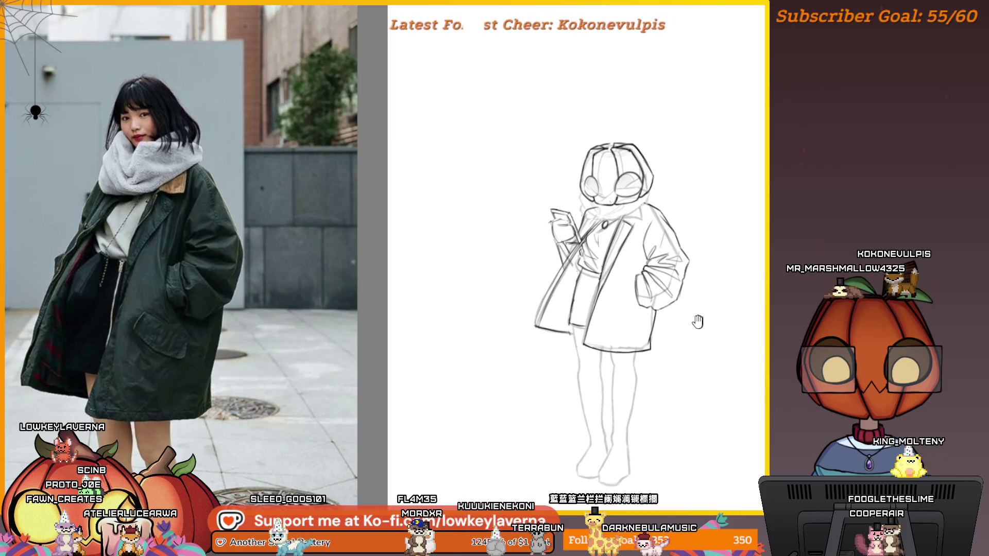
{"action": "mouse_move", "coordinate": [696, 333]}
{"action": "left_mouse_down"}
{"action": "mouse_move", "coordinate": [700, 310]}
{"action": "mouse_move", "coordinate": [647, 265]}
{"action": "left_mouse_up"}
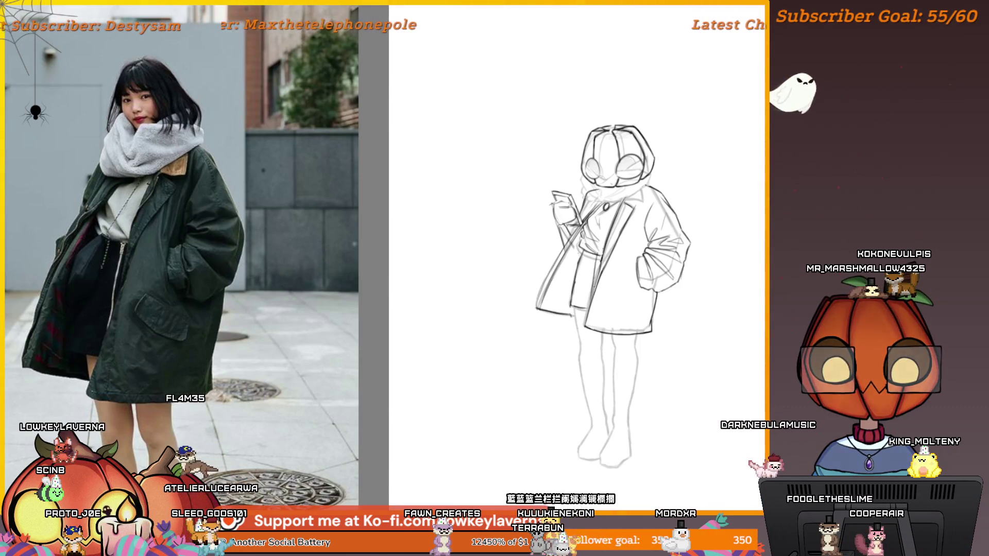
Step: Toggle the faint rough sketch lines off and back on, then reframe the view
{"action": "key", "text": "Delete"}
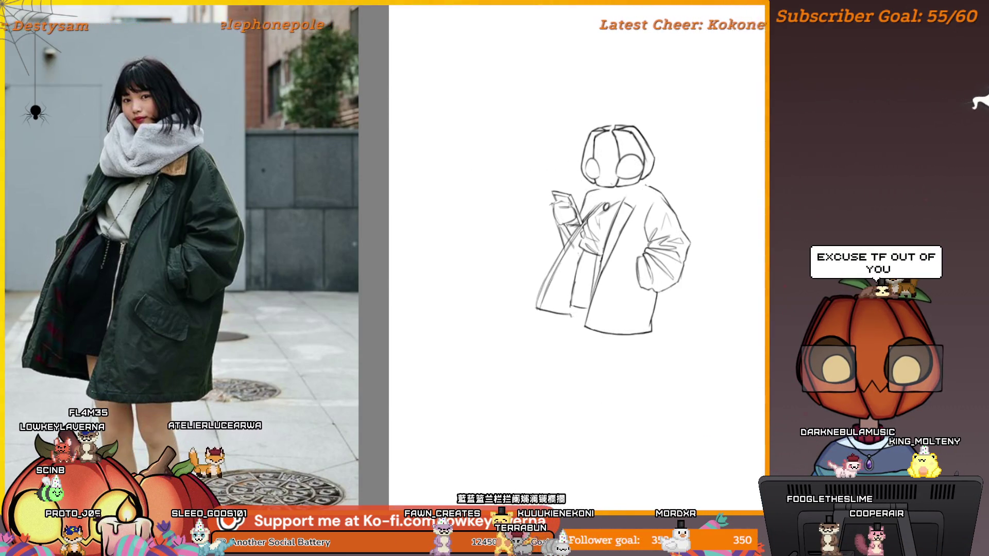
{"action": "key", "text": "ctrl+z"}
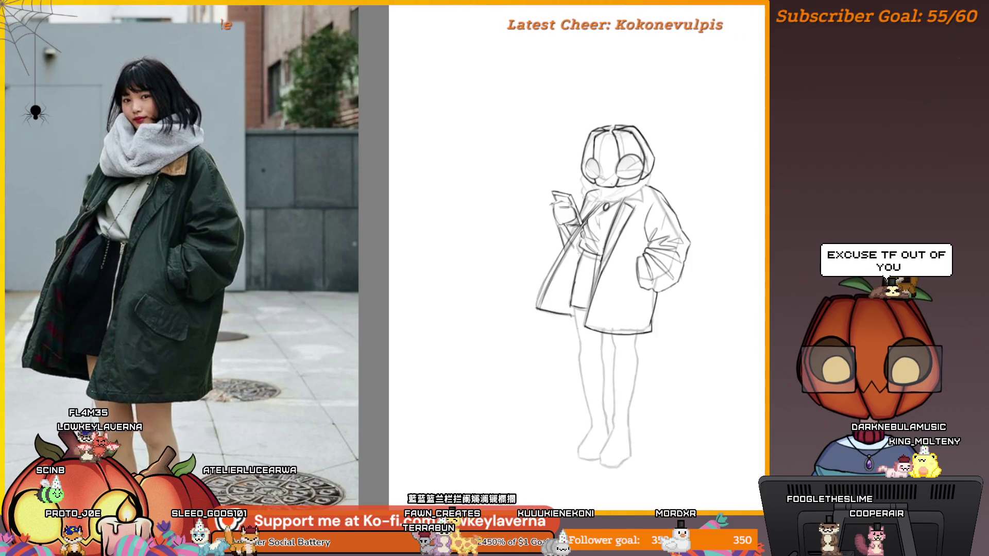
{"action": "scroll", "coordinate": [522, 276], "scroll_direction": "up", "scroll_amount": 5}
{"action": "scroll", "coordinate": [521, 277], "scroll_direction": "down", "scroll_amount": 5}
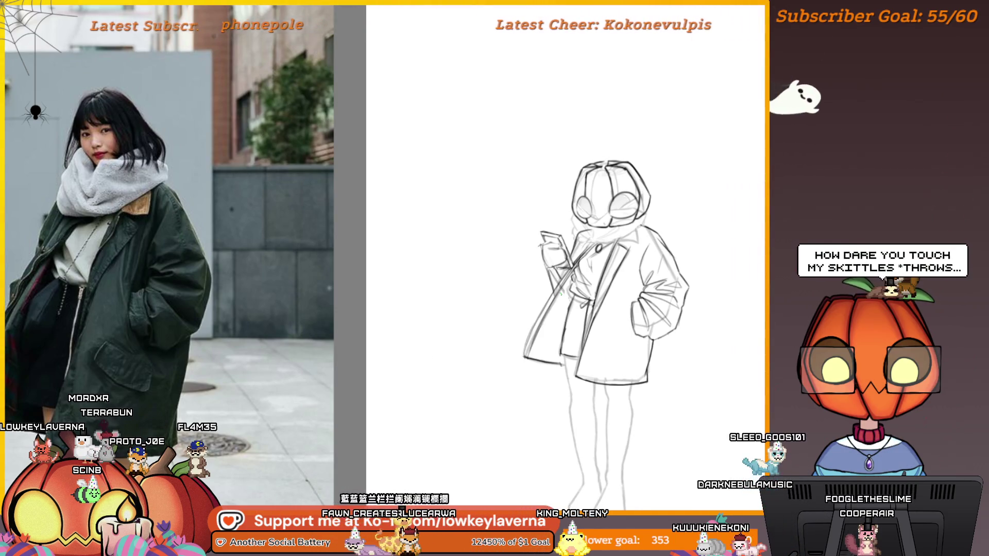
{"action": "mouse_move", "coordinate": [567, 339]}
{"action": "left_mouse_down"}
{"action": "mouse_move", "coordinate": [690, 280]}
{"action": "mouse_move", "coordinate": [640, 265]}
{"action": "left_mouse_up"}
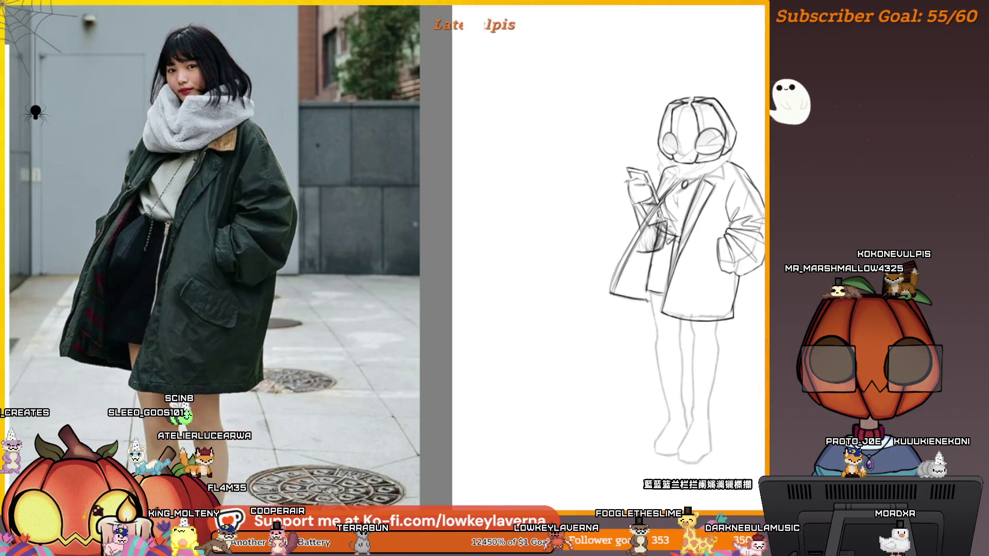
{"action": "key", "text": "h"}
{"action": "mouse_move", "coordinate": [387, 235]}
{"action": "left_mouse_down"}
{"action": "mouse_move", "coordinate": [559, 221]}
{"action": "mouse_move", "coordinate": [712, 300]}
{"action": "left_mouse_up"}
{"action": "scroll", "coordinate": [712, 300], "scroll_direction": "up", "scroll_amount": 3}
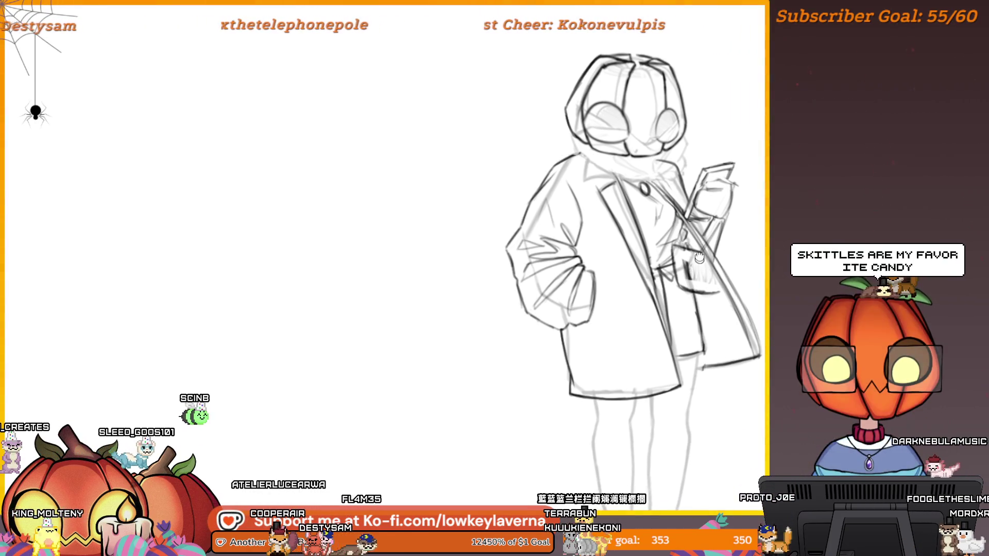
{"action": "scroll", "coordinate": [726, 232], "scroll_direction": "down", "scroll_amount": 2}
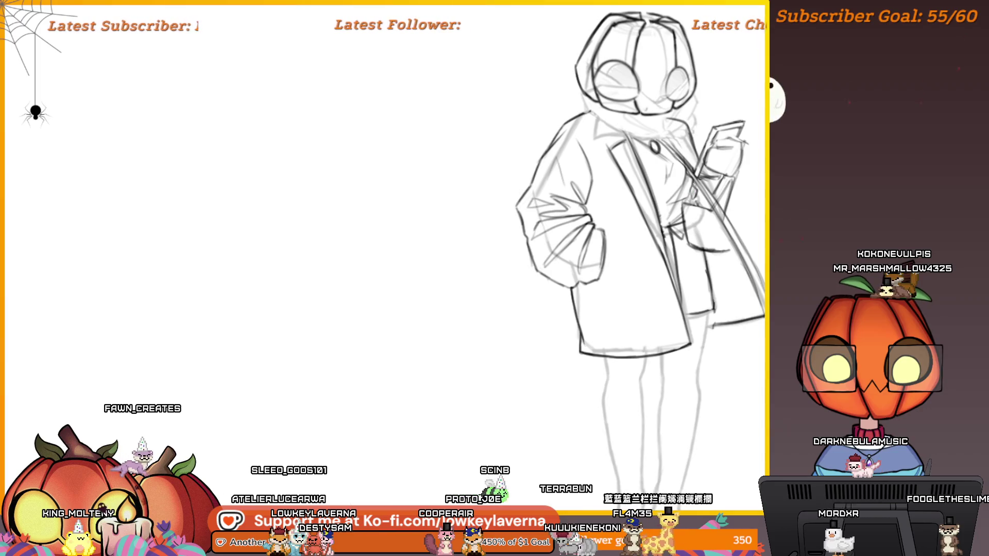
{"action": "scroll", "coordinate": [569, 325], "scroll_direction": "right", "scroll_amount": 10}
{"action": "left_click_drag", "start_coordinate": [203, 359], "coordinate": [696, 335]}
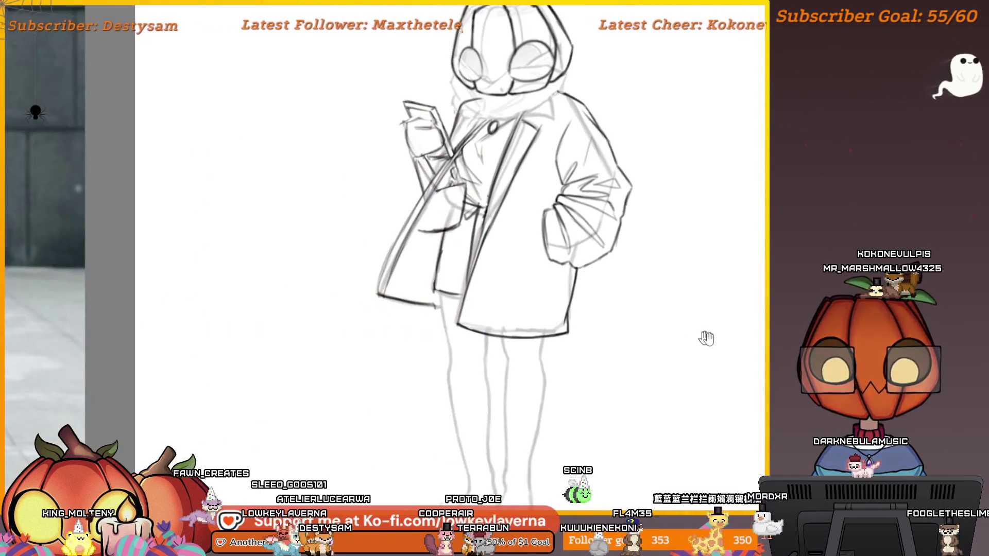
{"action": "left_click_drag", "start_coordinate": [365, 395], "coordinate": [622, 395]}
{"action": "scroll", "coordinate": [622, 395], "scroll_direction": "down", "scroll_amount": 1}
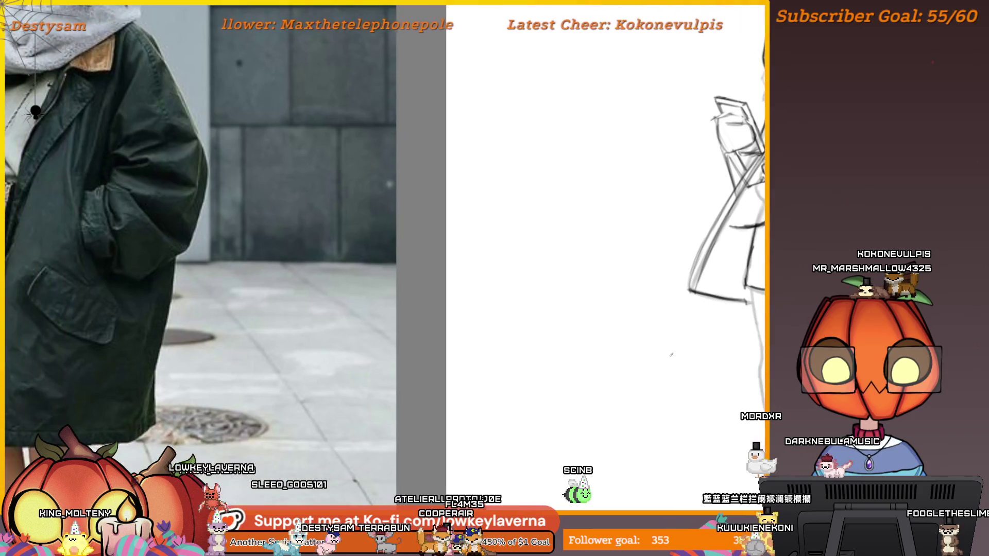
{"action": "scroll", "coordinate": [680, 331], "scroll_direction": "down", "scroll_amount": 1}
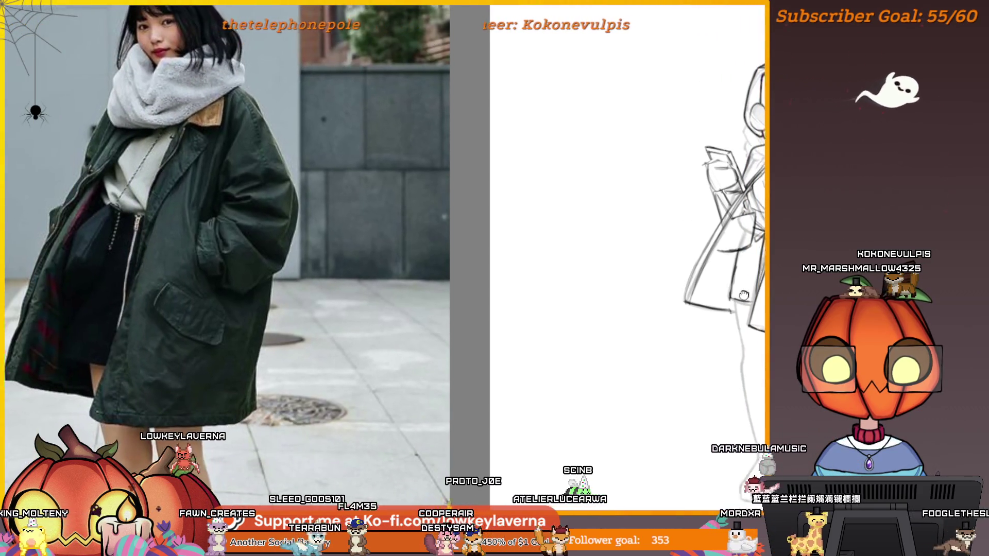
{"action": "left_click_drag", "start_coordinate": [713, 297], "coordinate": [679, 328]}
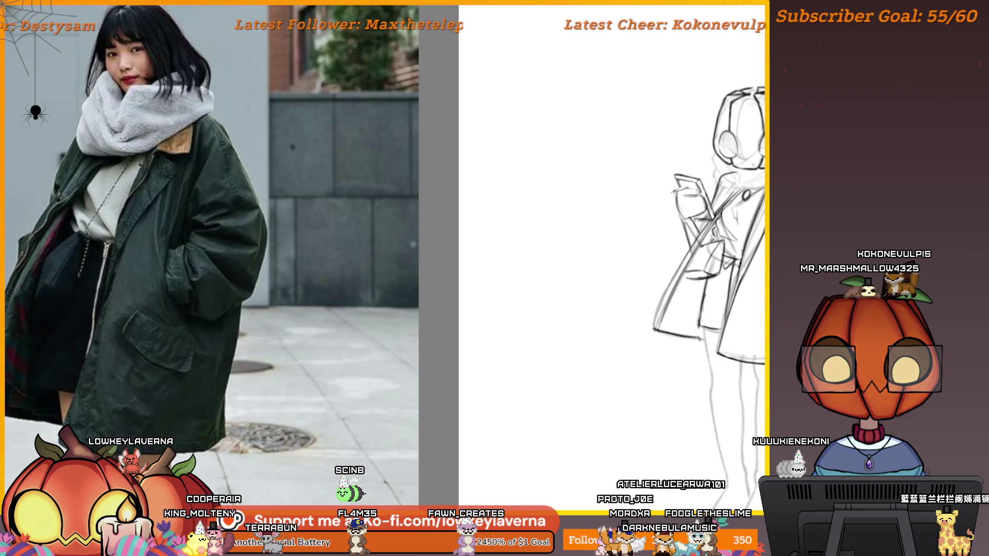
{"action": "scroll", "coordinate": [581, 382], "scroll_direction": "down", "scroll_amount": 2}
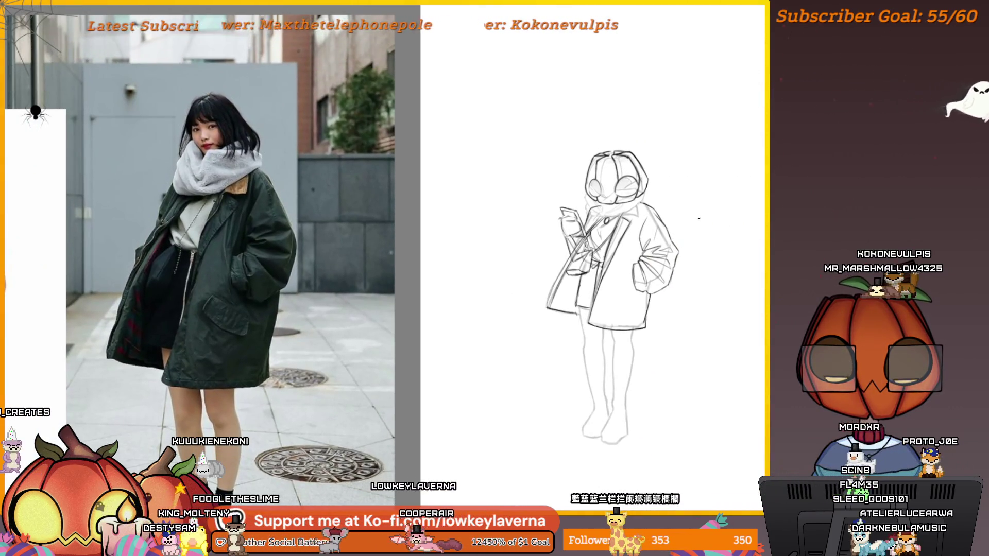
{"action": "key", "text": "m"}
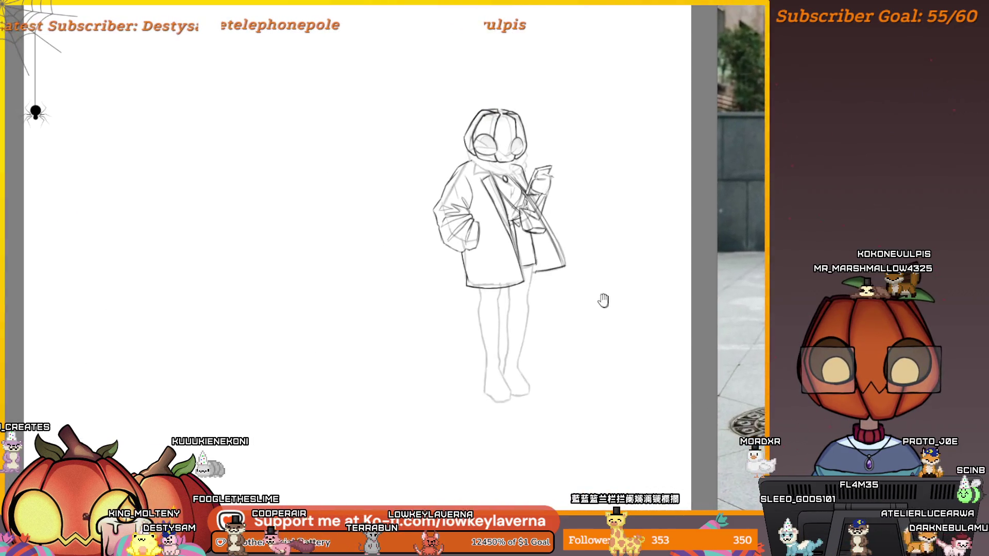
{"action": "left_click_drag", "start_coordinate": [605, 303], "coordinate": [647, 346]}
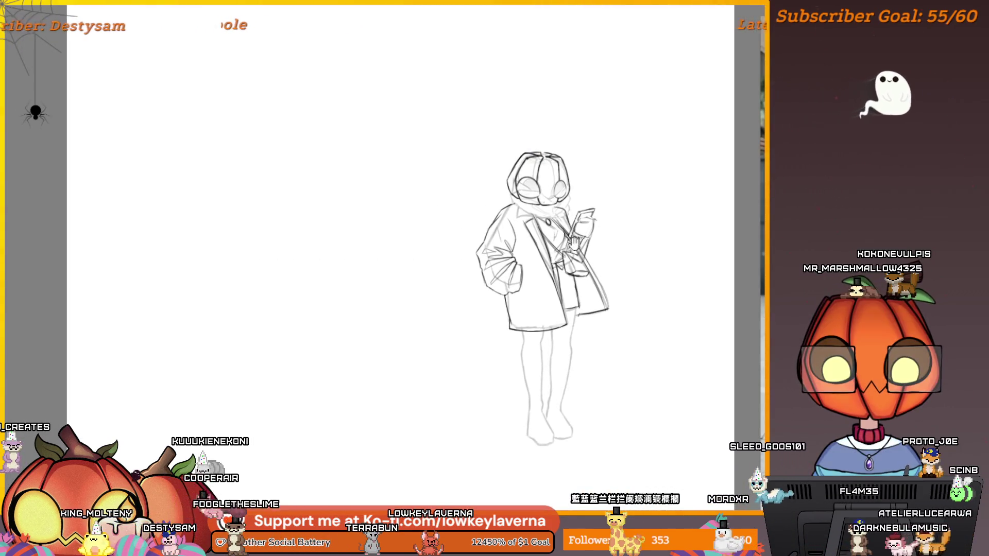
{"action": "left_click_drag", "start_coordinate": [589, 278], "coordinate": [597, 291]}
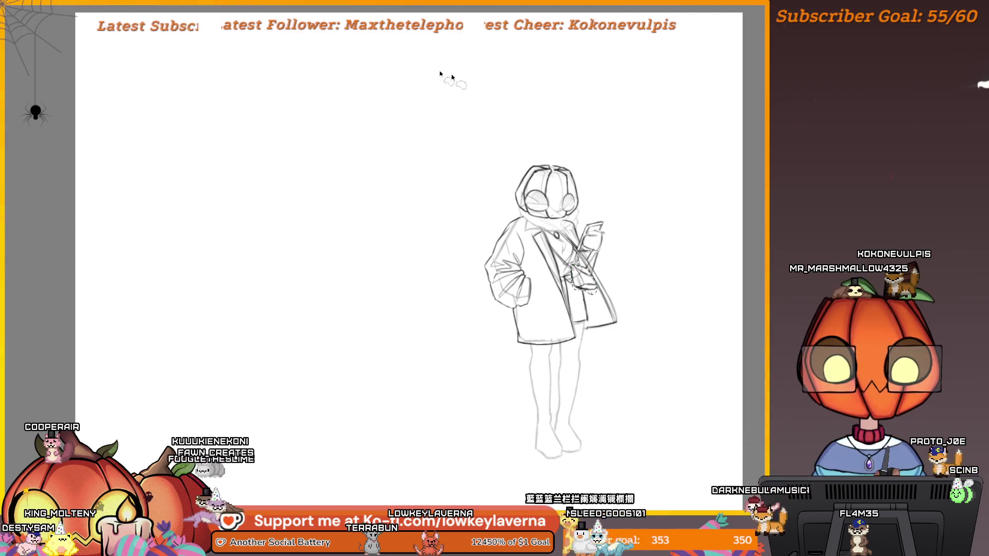
{"action": "key", "text": "ctrl+t"}
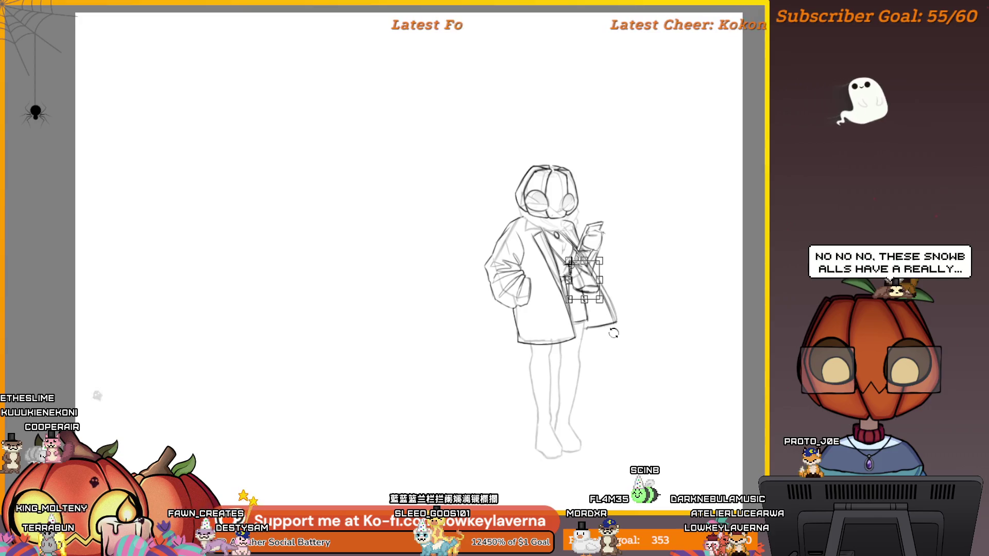
{"action": "key", "text": "Return"}
{"action": "scroll", "coordinate": [633, 223], "scroll_direction": "down", "scroll_amount": 3}
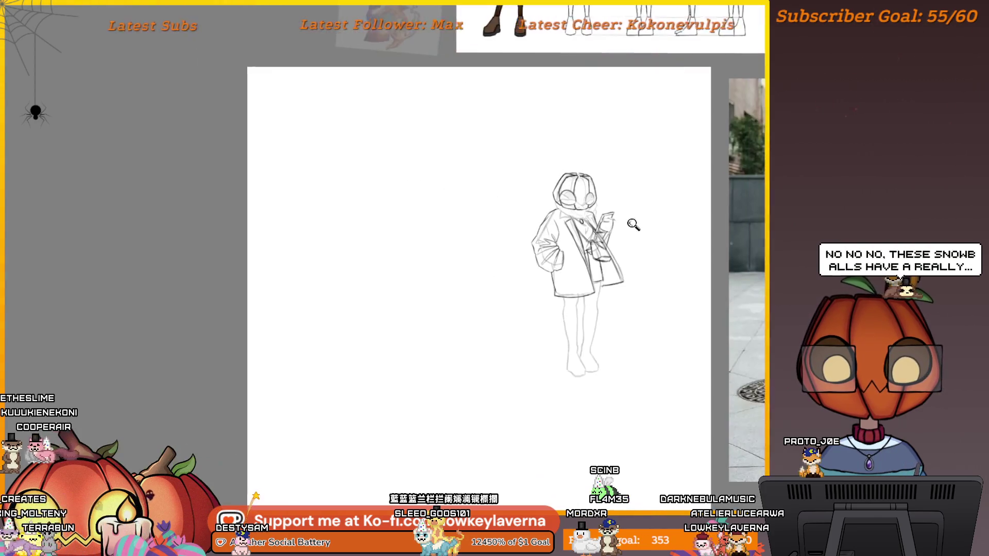
{"action": "scroll", "coordinate": [645, 219], "scroll_direction": "up", "scroll_amount": 4}
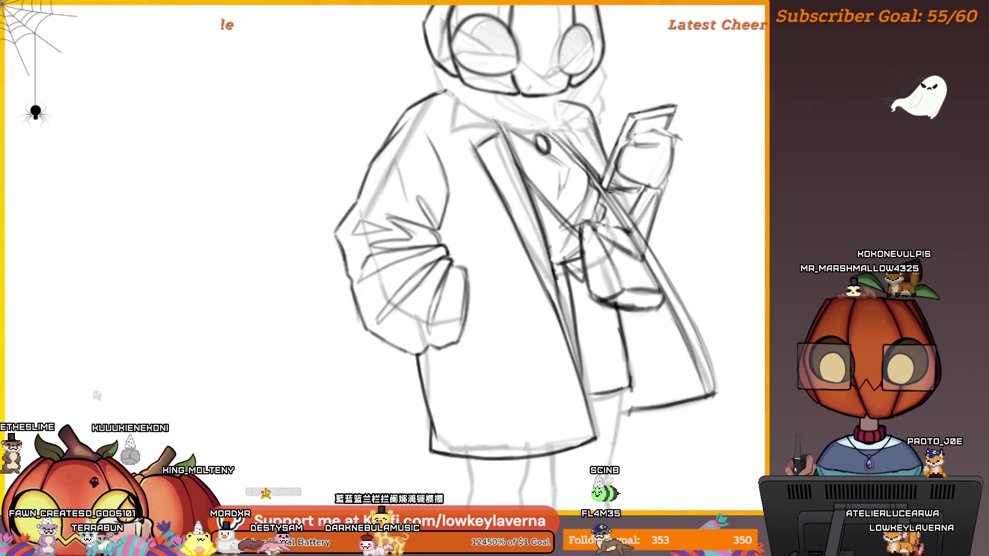
Step: Mirror the view, undo the heavy strap stroke and redraw it as a thinner line
{"action": "key", "text": "m"}
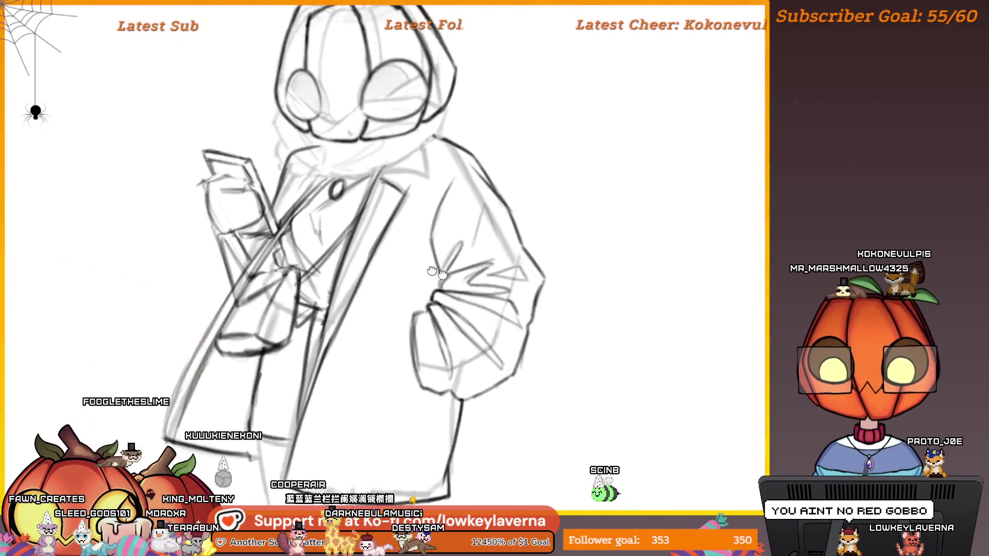
{"action": "scroll", "coordinate": [575, 321], "scroll_direction": "up", "scroll_amount": 2}
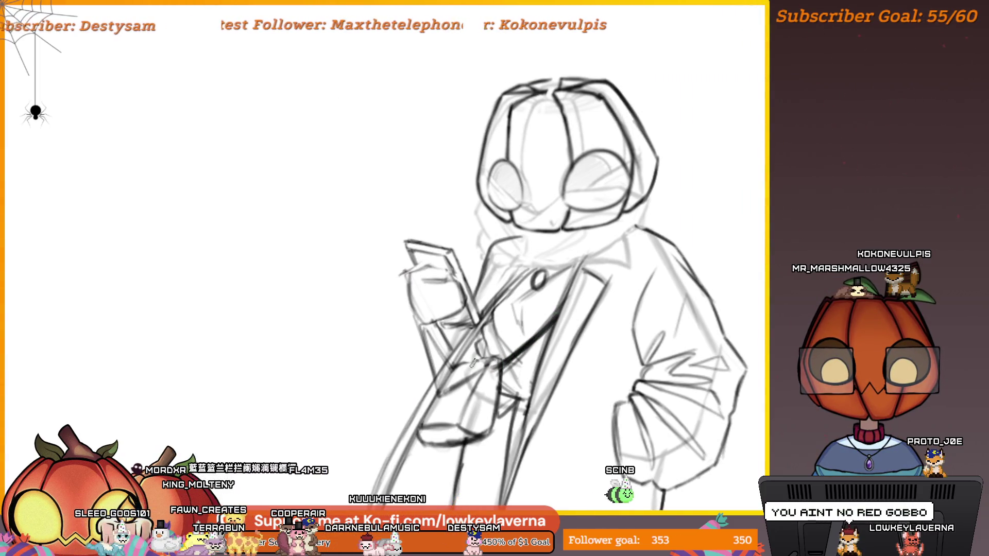
{"action": "scroll", "coordinate": [570, 312], "scroll_direction": "down", "scroll_amount": 1}
{"action": "key", "text": "ctrl+z"}
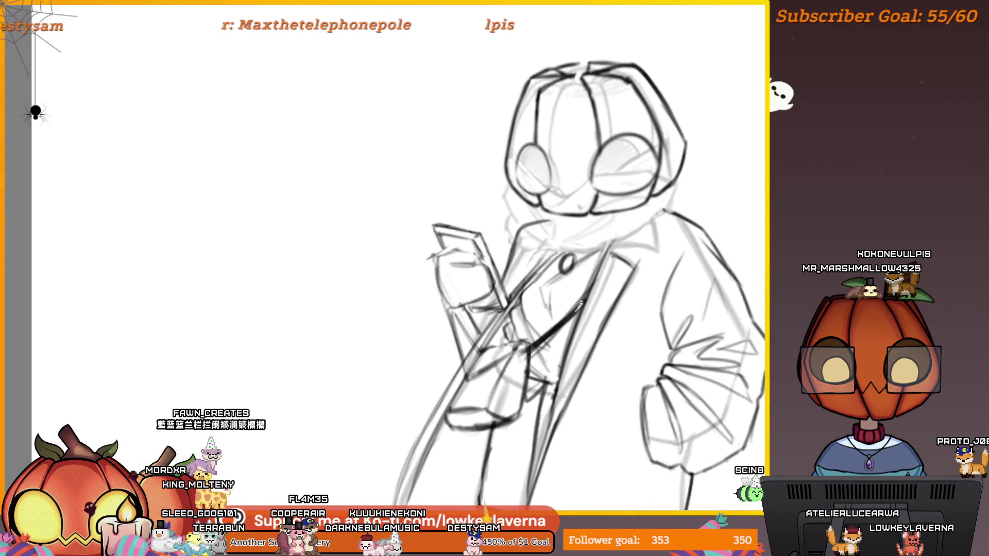
{"action": "left_click_drag", "start_coordinate": [536, 344], "coordinate": [582, 298]}
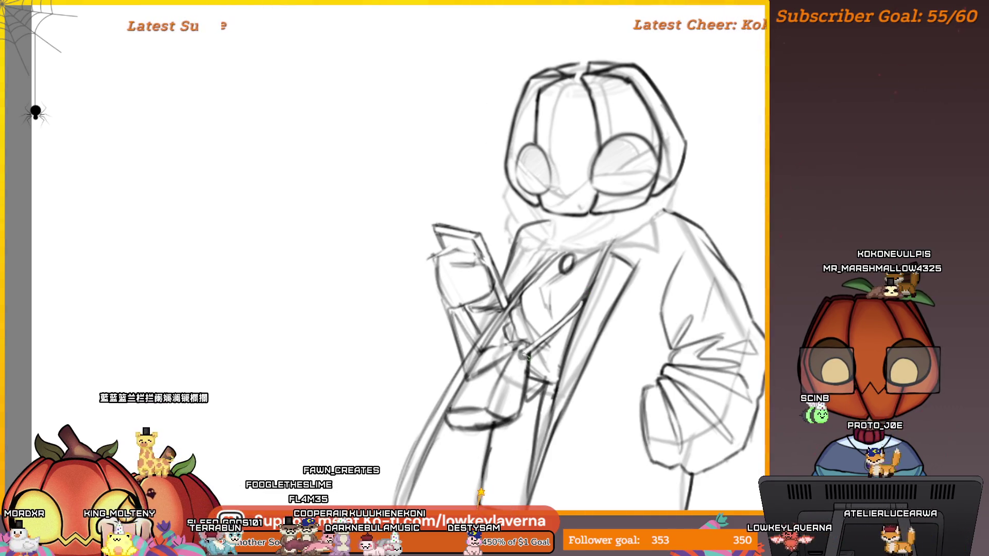
Step: Fit the whole figure in view beside the coat reference photo
{"action": "left_click", "coordinate": [540, 309], "text": "alt"}
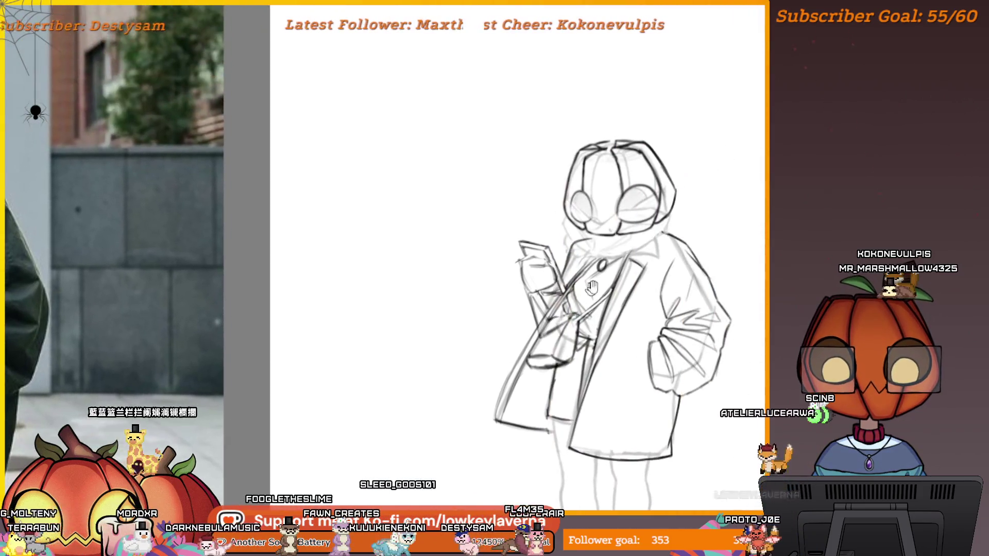
{"action": "left_click", "coordinate": [604, 281]}
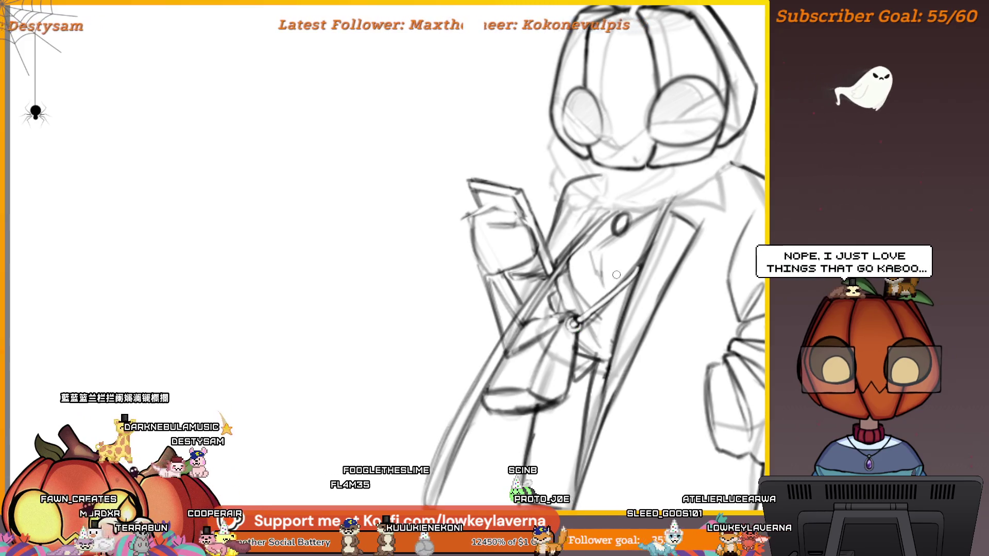
{"action": "key", "text": "ctrl+0"}
{"action": "left_click_drag", "start_coordinate": [678, 332], "coordinate": [705, 304]}
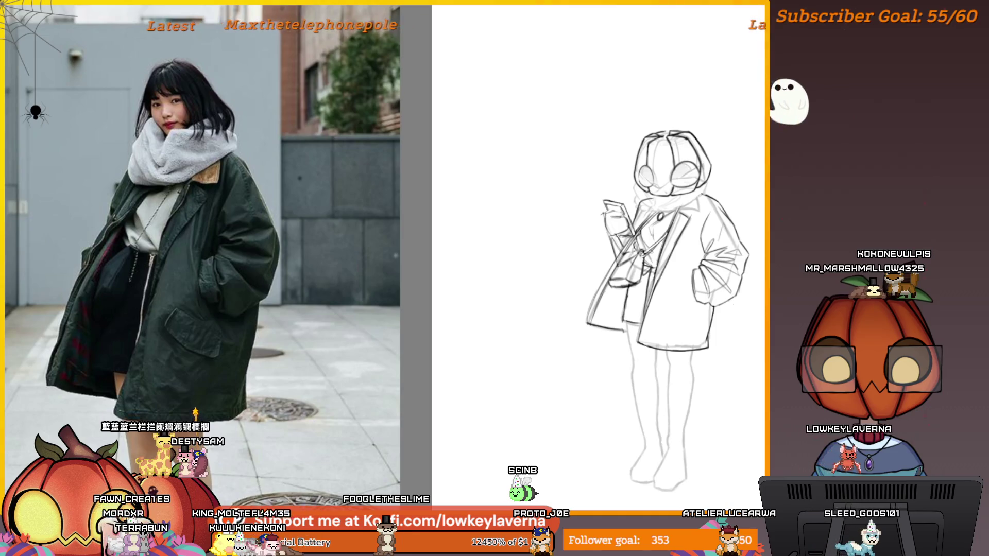
Step: Zoom in and back out around the sketch's legs and scarf
{"action": "scroll", "coordinate": [644, 248], "scroll_direction": "up", "scroll_amount": 2}
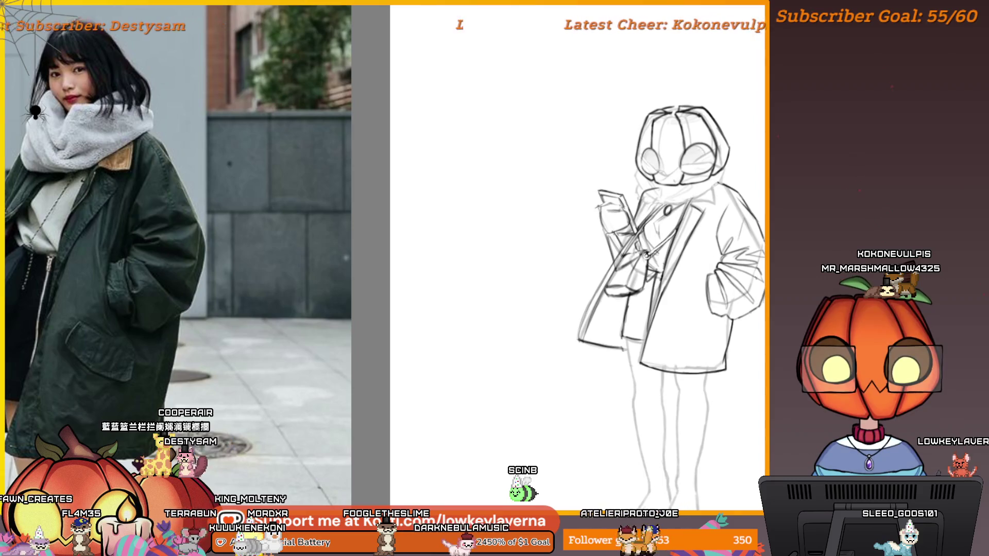
{"action": "scroll", "coordinate": [454, 371], "scroll_direction": "down", "scroll_amount": 3}
{"action": "scroll", "coordinate": [587, 278], "scroll_direction": "down", "scroll_amount": 1}
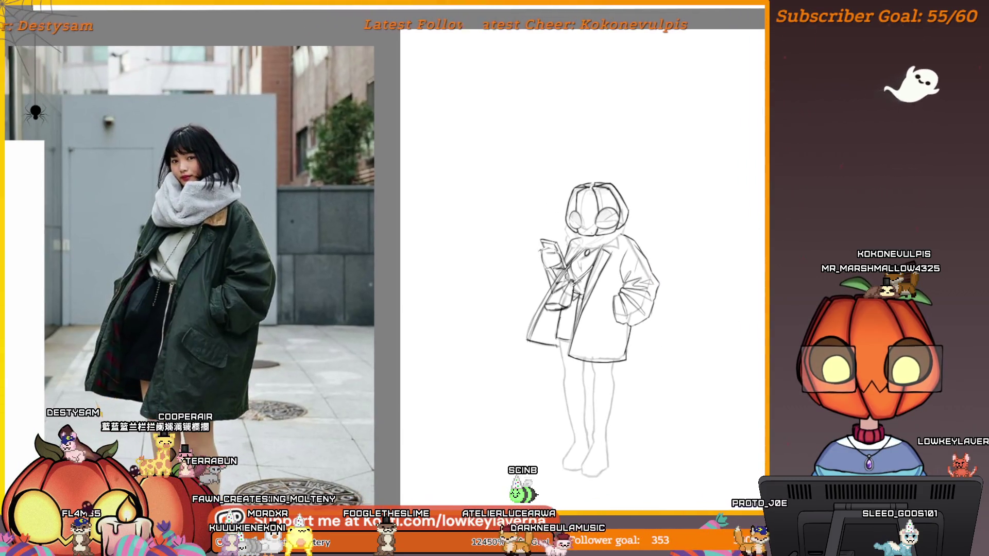
{"action": "scroll", "coordinate": [561, 296], "scroll_direction": "up", "scroll_amount": 3}
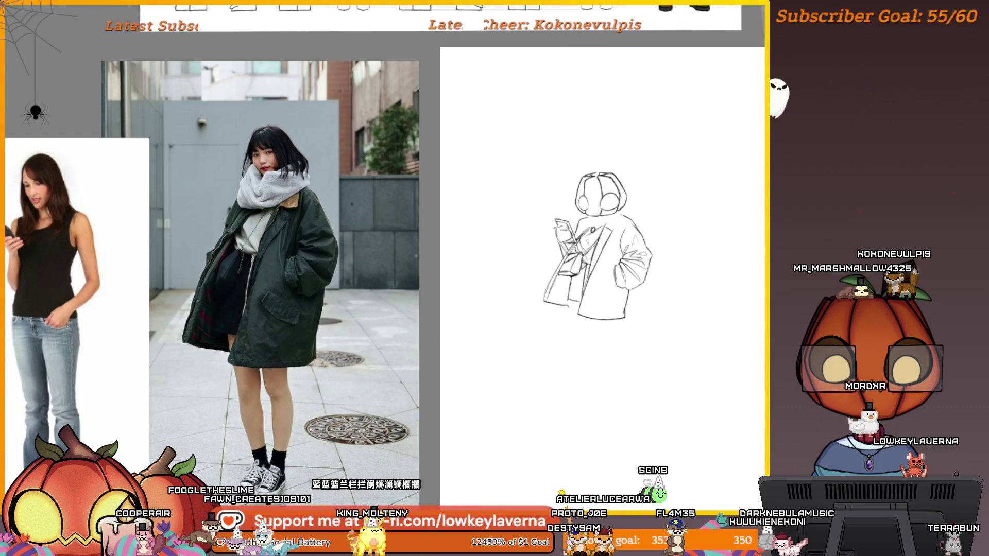
Step: Restore the faint leg and scarf guide lines and zoom in on the lower coat
{"action": "key", "text": "ctrl+z"}
{"action": "key", "text": "ctrl+z"}
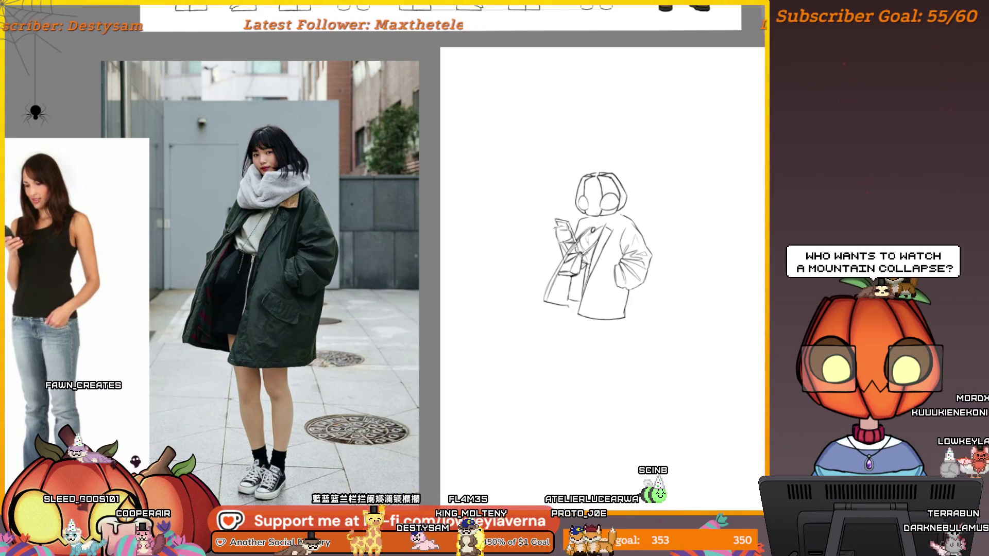
{"action": "key", "text": "ctrl+shift+z"}
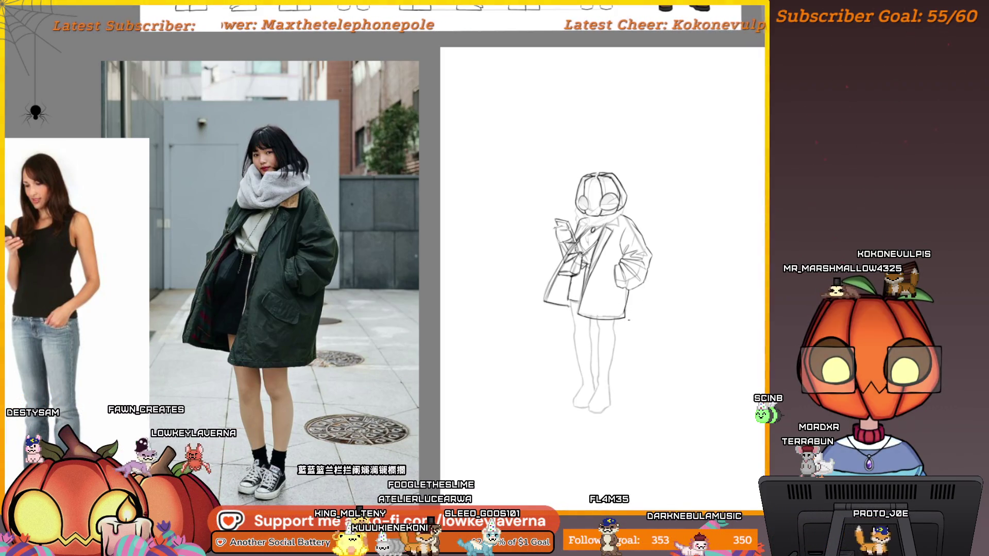
{"action": "left_click", "coordinate": [618, 327]}
{"action": "left_click", "coordinate": [618, 327]}
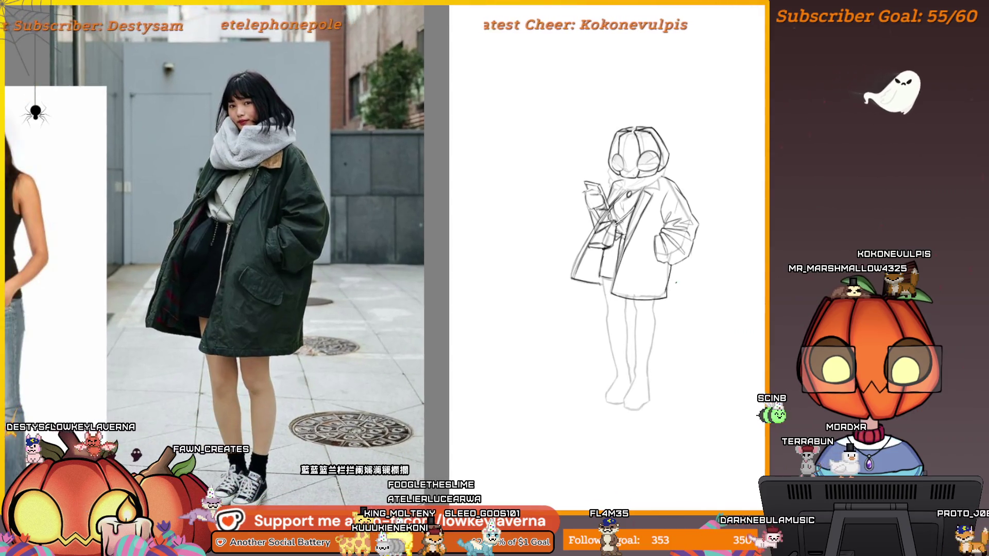
{"action": "scroll", "coordinate": [677, 282], "scroll_direction": "up", "scroll_amount": 3}
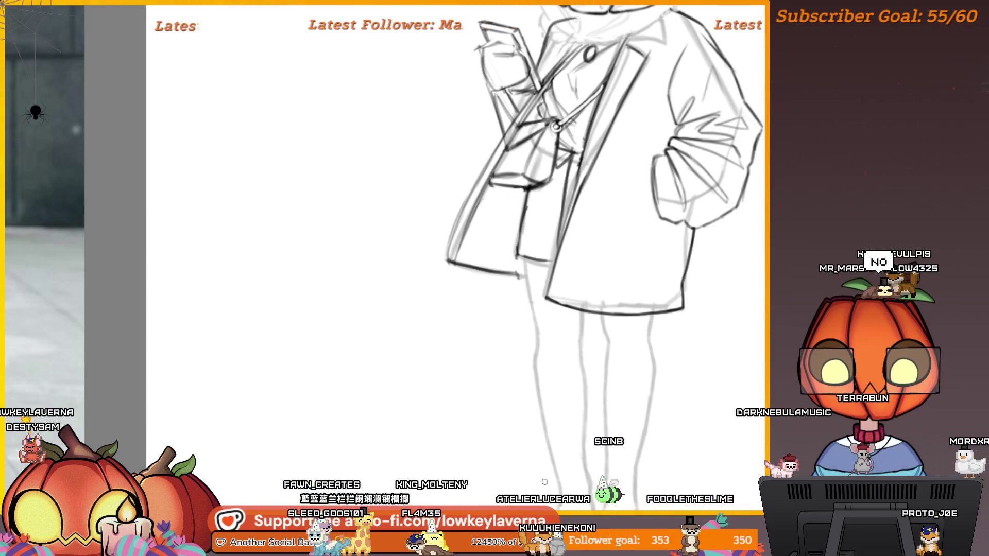
{"action": "scroll", "coordinate": [682, 292], "scroll_direction": "down", "scroll_amount": 3}
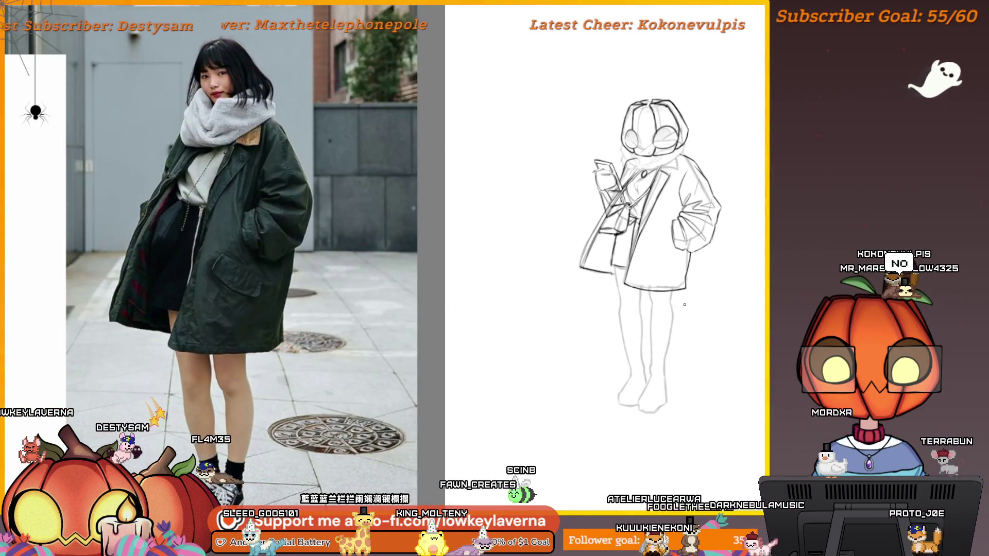
Step: Zoom out so both reference photos are visible beside the sketch
{"action": "left_click_drag", "start_coordinate": [643, 277], "coordinate": [660, 300]}
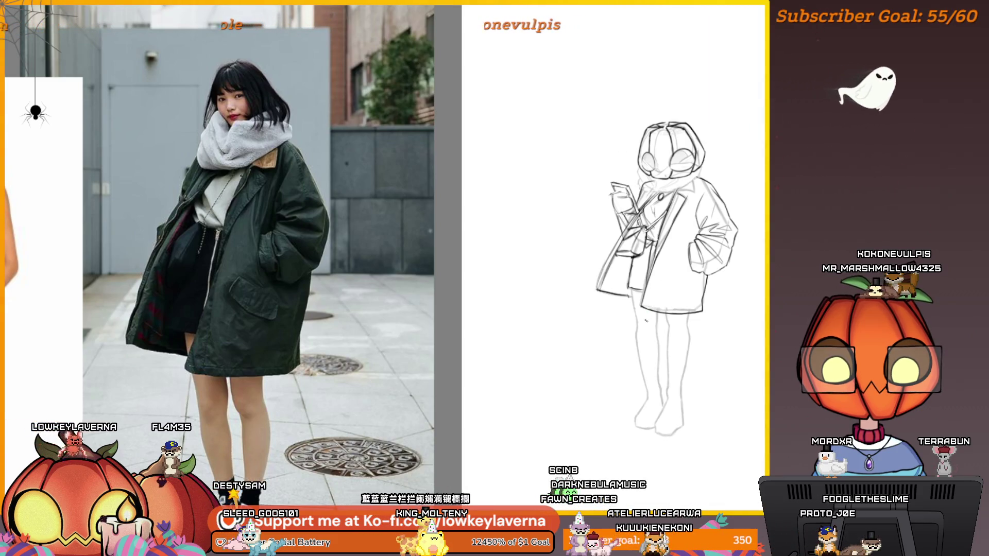
{"action": "scroll", "coordinate": [664, 295], "scroll_direction": "down", "scroll_amount": 2}
{"action": "left_click_drag", "start_coordinate": [660, 312], "coordinate": [675, 301]}
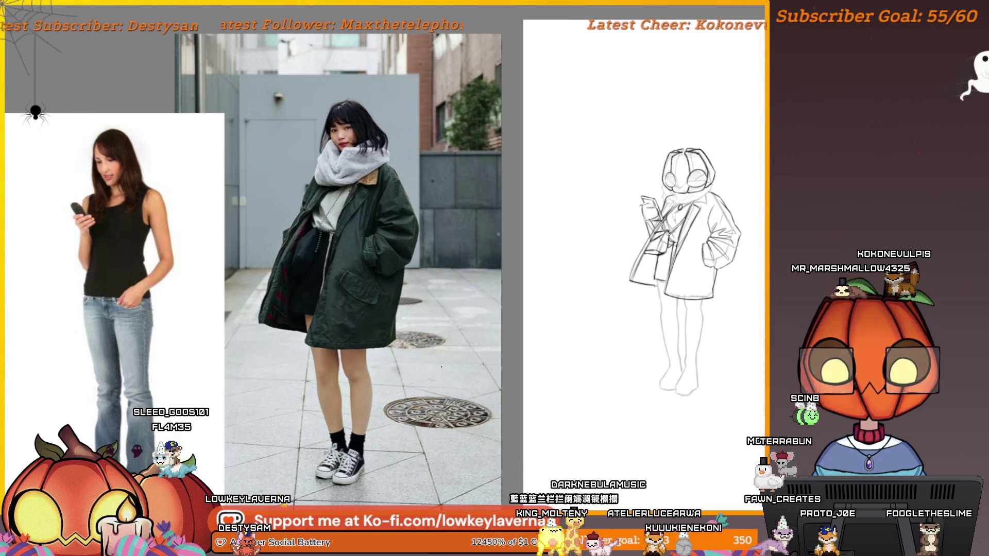
{"action": "scroll", "coordinate": [450, 364], "scroll_direction": "up", "scroll_amount": 3}
{"action": "scroll", "coordinate": [450, 365], "scroll_direction": "down", "scroll_amount": 3}
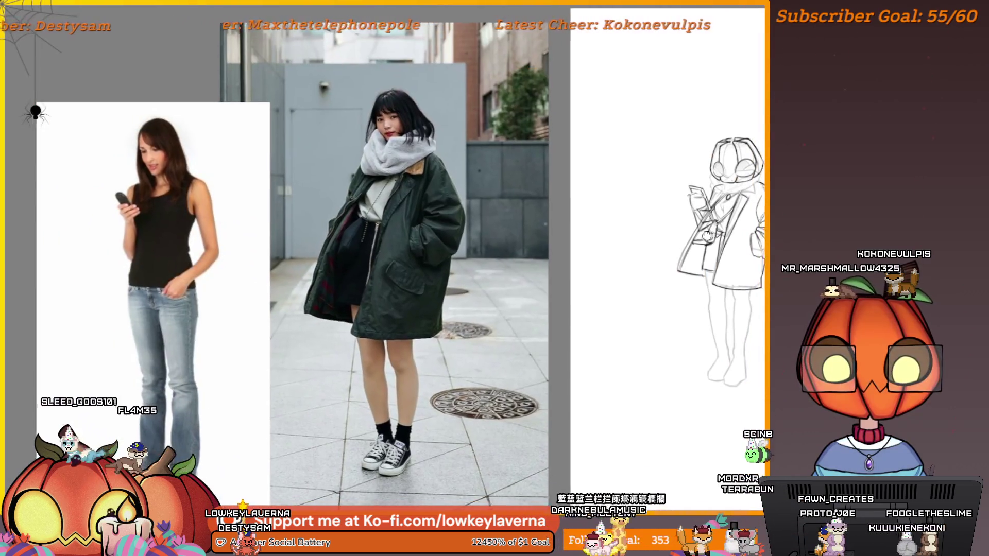
{"action": "left_click_drag", "start_coordinate": [449, 364], "coordinate": [350, 377]}
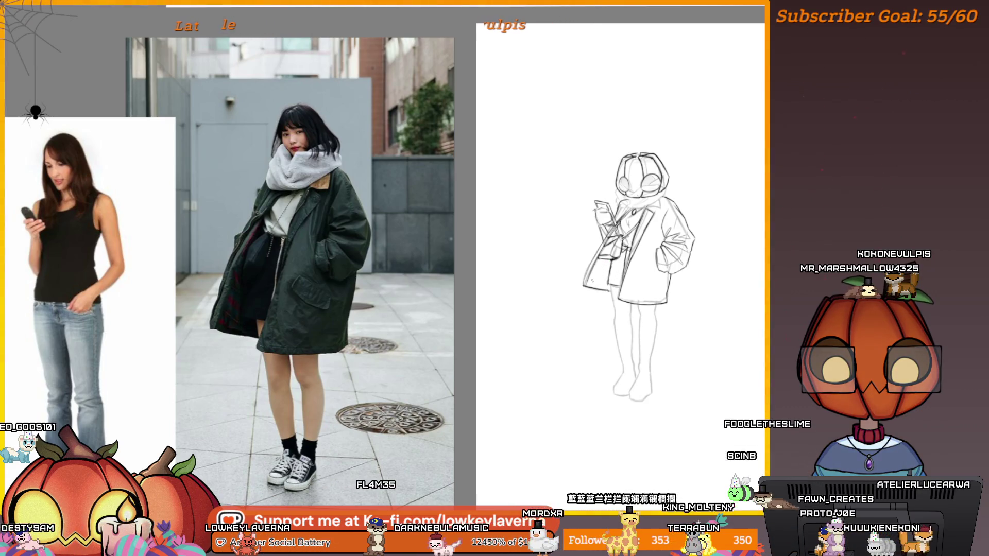
Step: Hatch dense dark shading into the shoulder bag and recentre the view on the figure
{"action": "scroll", "coordinate": [641, 212], "scroll_direction": "up", "scroll_amount": 5}
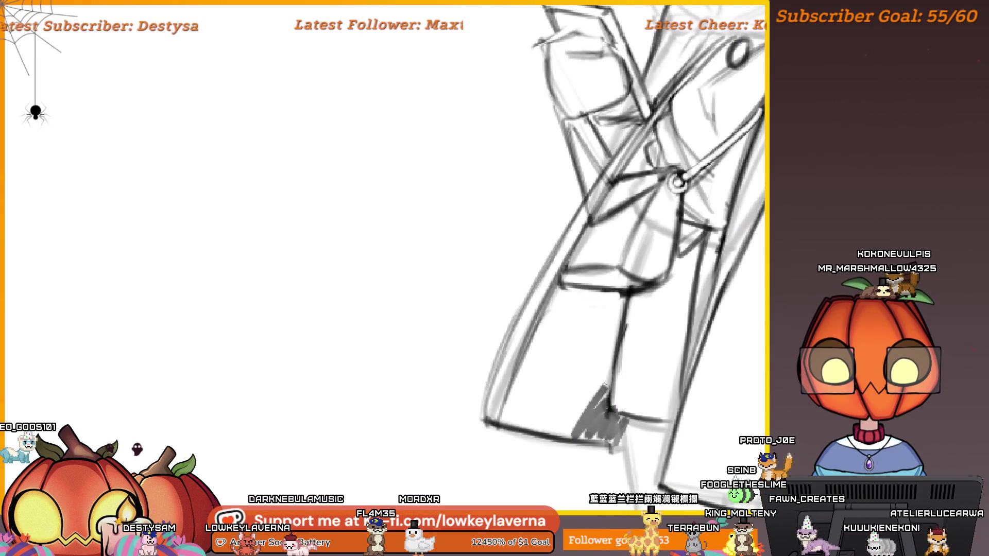
{"action": "left_click_drag", "start_coordinate": [530, 425], "coordinate": [613, 330]}
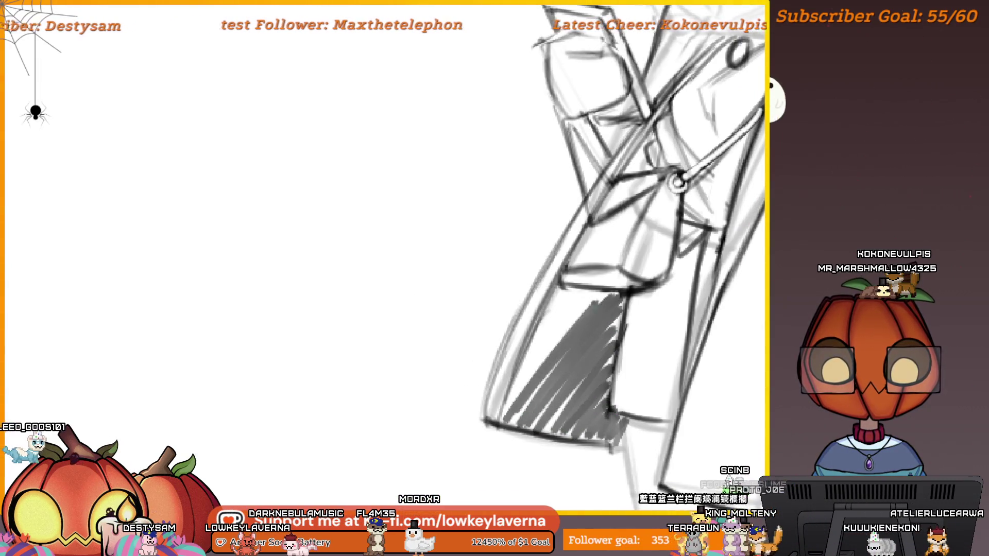
{"action": "scroll", "coordinate": [729, 266], "scroll_direction": "down", "scroll_amount": 5}
{"action": "left_click_drag", "start_coordinate": [729, 266], "coordinate": [684, 261]}
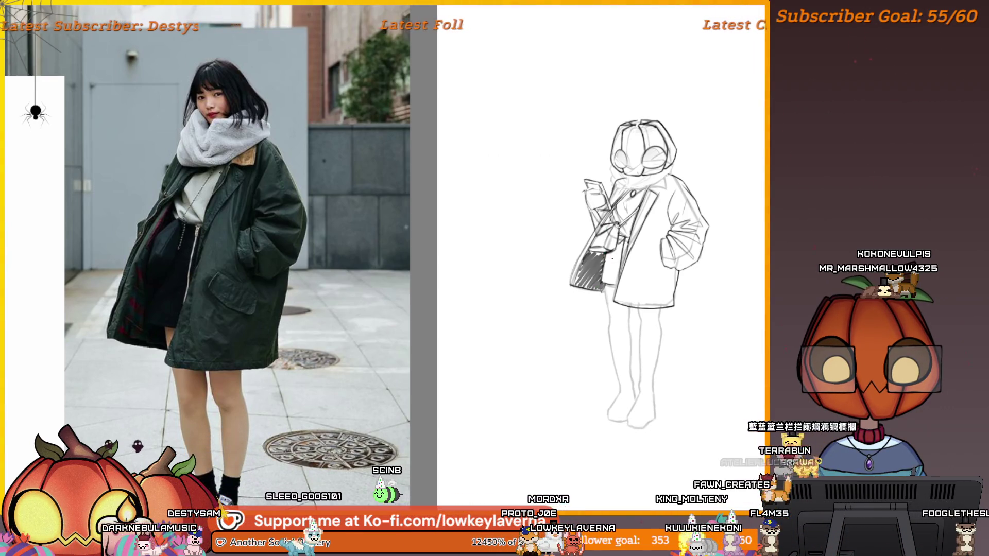
{"action": "left_click_drag", "start_coordinate": [629, 214], "coordinate": [620, 220]}
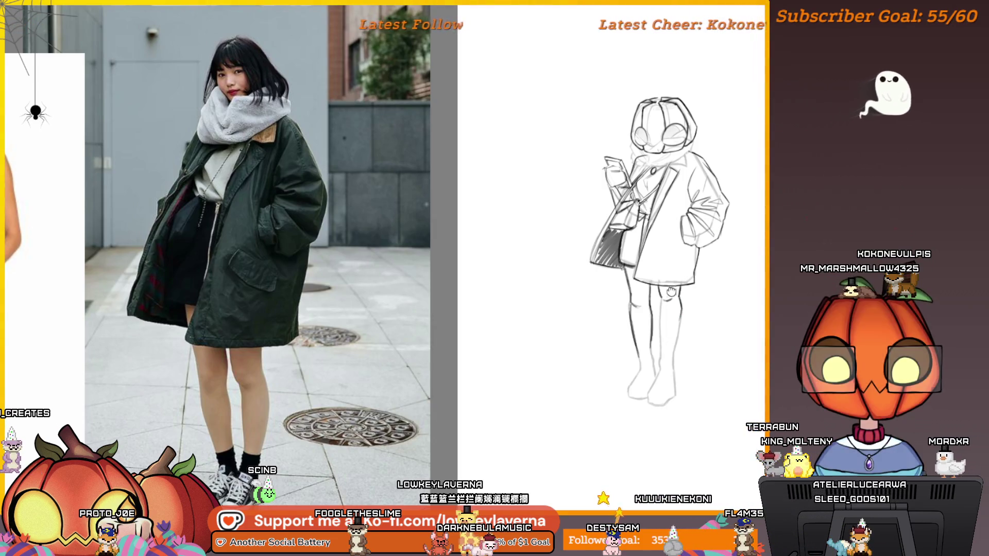
Step: Toggle the erased glasses, scarf, leg and feet lines off and on, leaving them restored
{"action": "scroll", "coordinate": [474, 278], "scroll_direction": "up", "scroll_amount": 1}
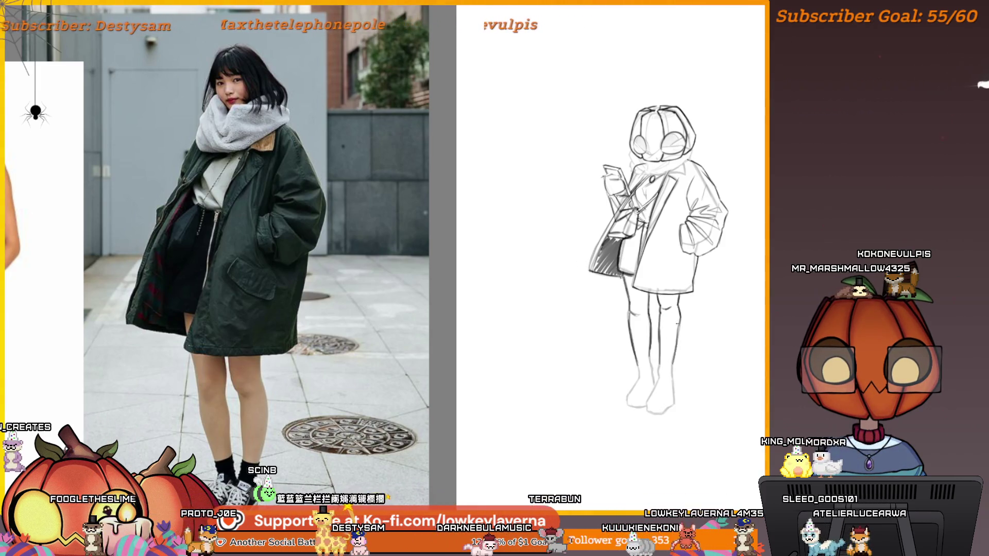
{"action": "key", "text": "ctrl+z"}
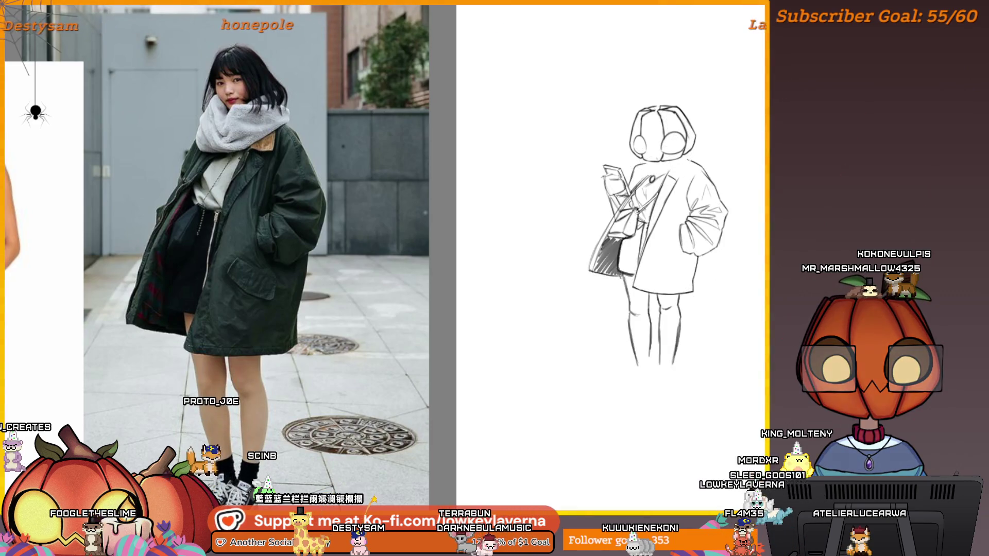
{"action": "key", "text": "ctrl+shift+z"}
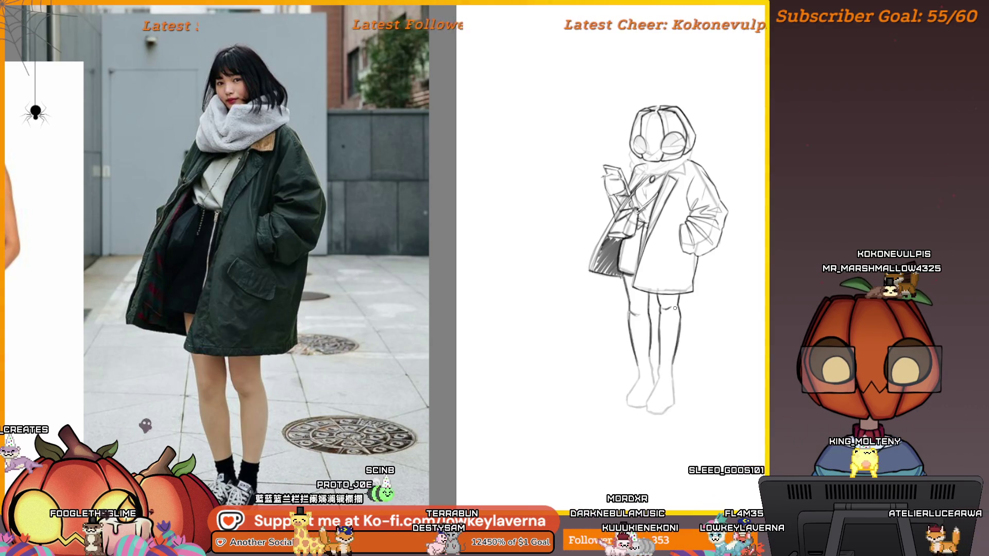
{"action": "key", "text": "ctrl+z"}
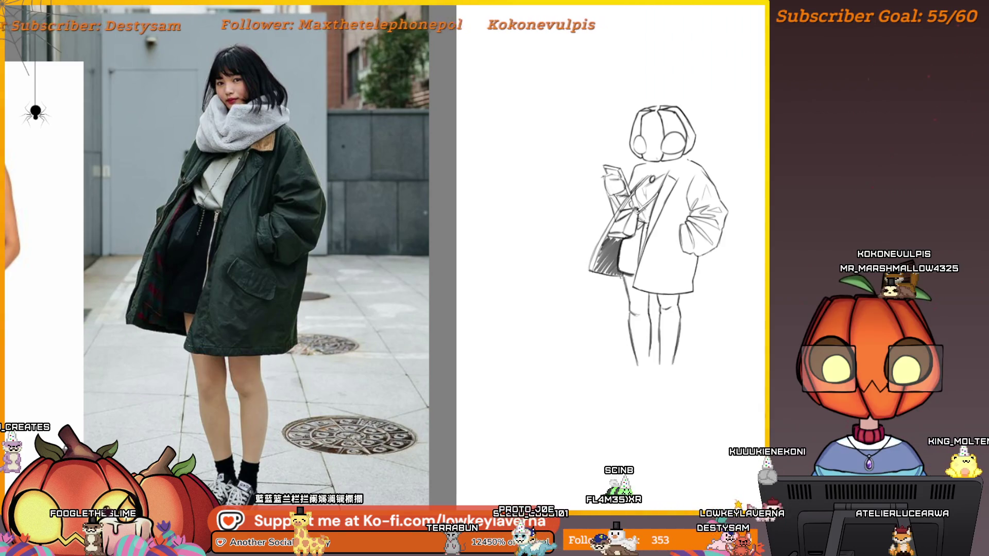
{"action": "key", "text": "ctrl+shift+z"}
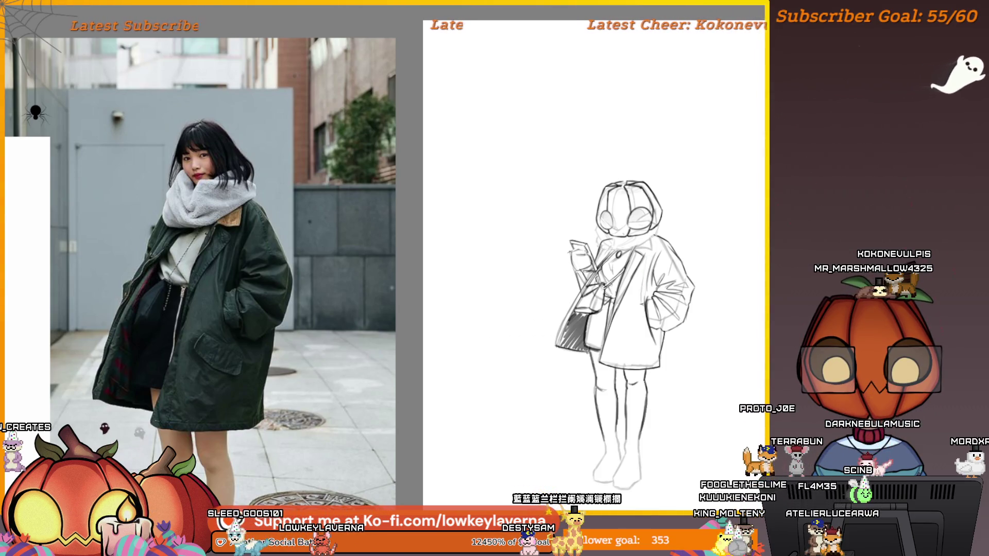
{"action": "mouse_move", "coordinate": [643, 322]}
{"action": "left_mouse_down"}
{"action": "mouse_move", "coordinate": [696, 260]}
{"action": "mouse_move", "coordinate": [705, 229]}
{"action": "left_mouse_up"}
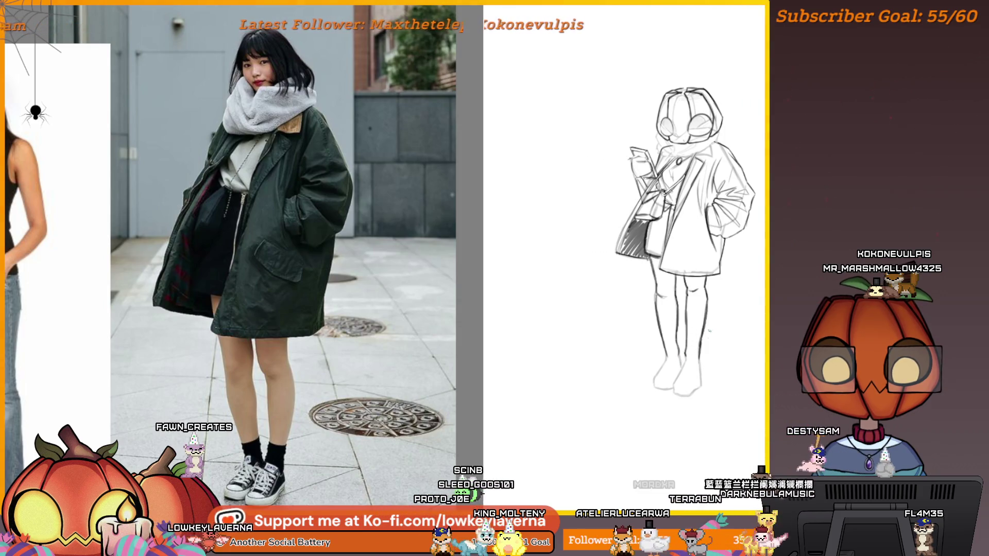
{"action": "left_click_drag", "start_coordinate": [730, 330], "coordinate": [715, 353]}
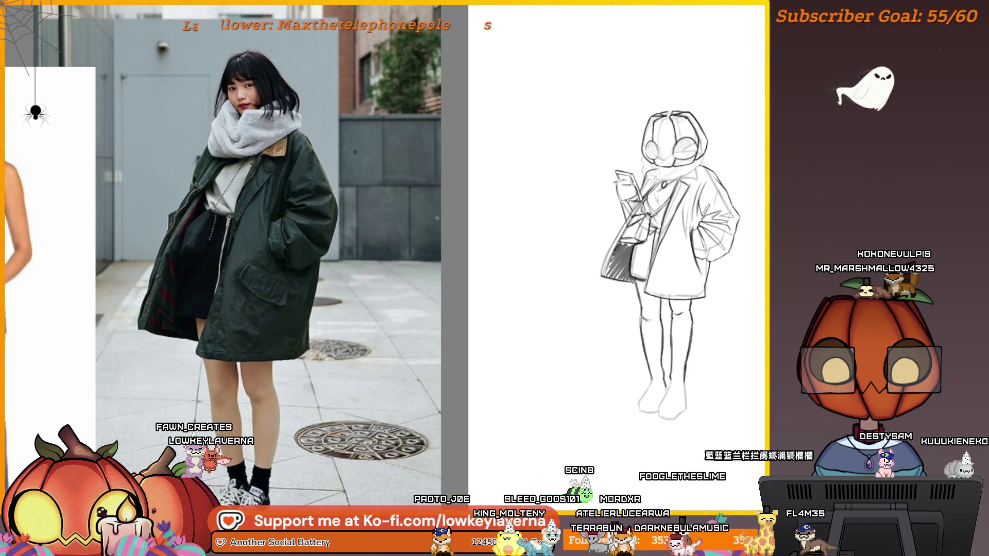
{"action": "mouse_move", "coordinate": [715, 353]}
{"action": "left_mouse_down"}
{"action": "mouse_move", "coordinate": [700, 418]}
{"action": "mouse_move", "coordinate": [634, 430]}
{"action": "mouse_move", "coordinate": [655, 450]}
{"action": "mouse_move", "coordinate": [709, 413]}
{"action": "left_mouse_up"}
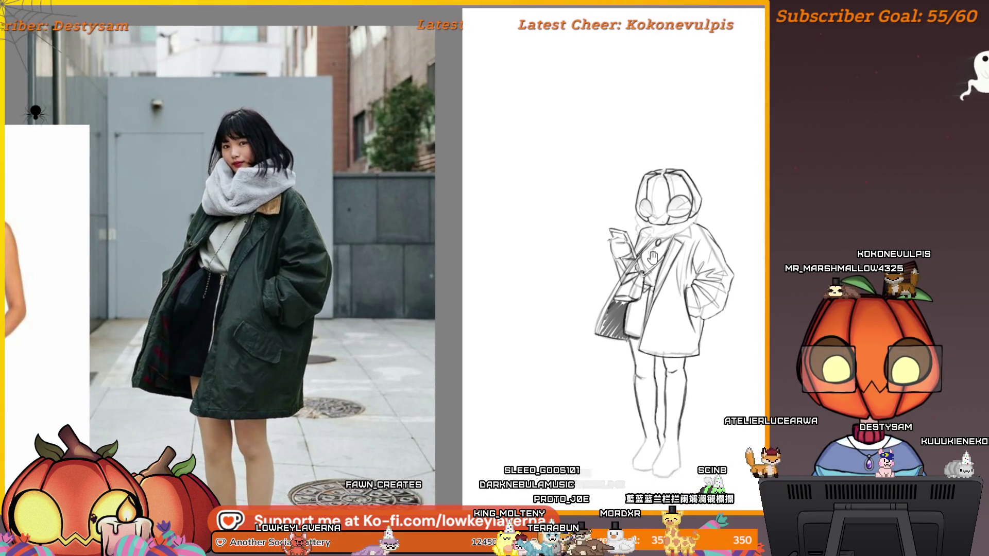
{"action": "left_click_drag", "start_coordinate": [653, 256], "coordinate": [648, 272]}
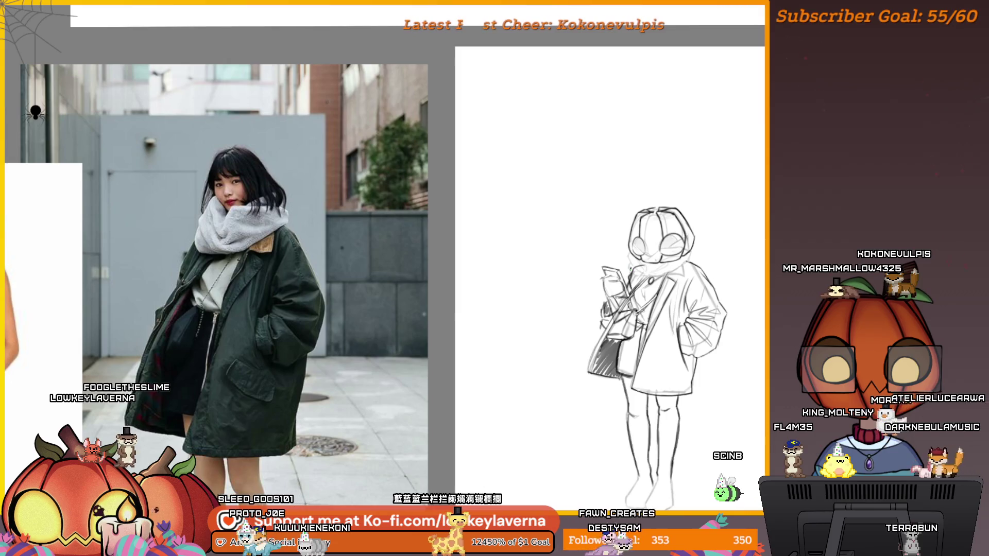
{"action": "scroll", "coordinate": [731, 240], "scroll_direction": "down", "scroll_amount": 2}
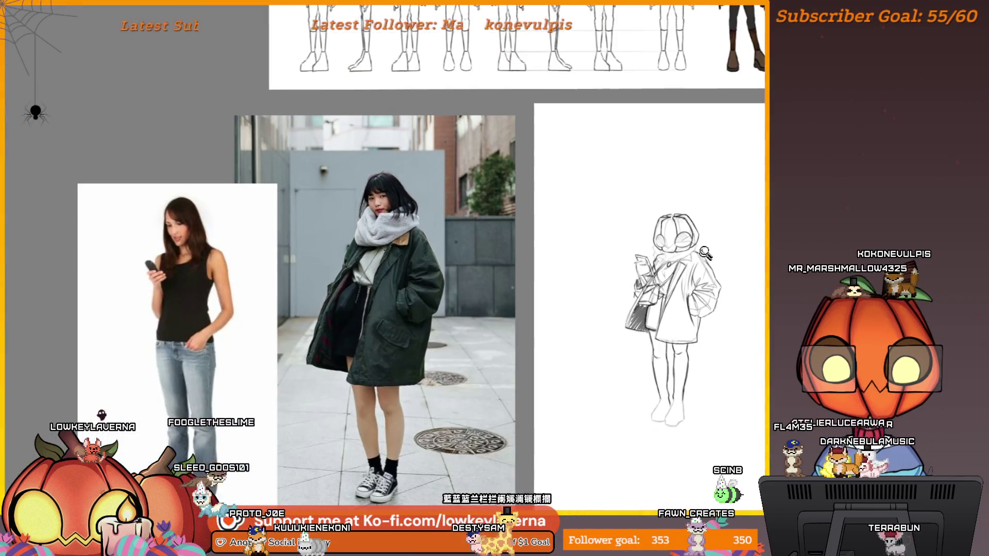
{"action": "scroll", "coordinate": [731, 240], "scroll_direction": "up", "scroll_amount": 2}
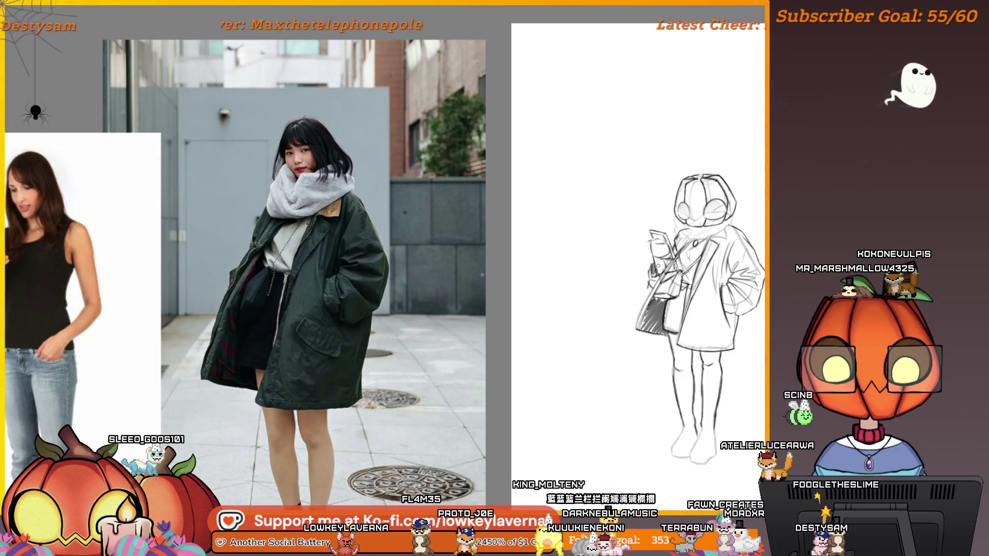
{"action": "scroll", "coordinate": [666, 229], "scroll_direction": "down", "scroll_amount": 3}
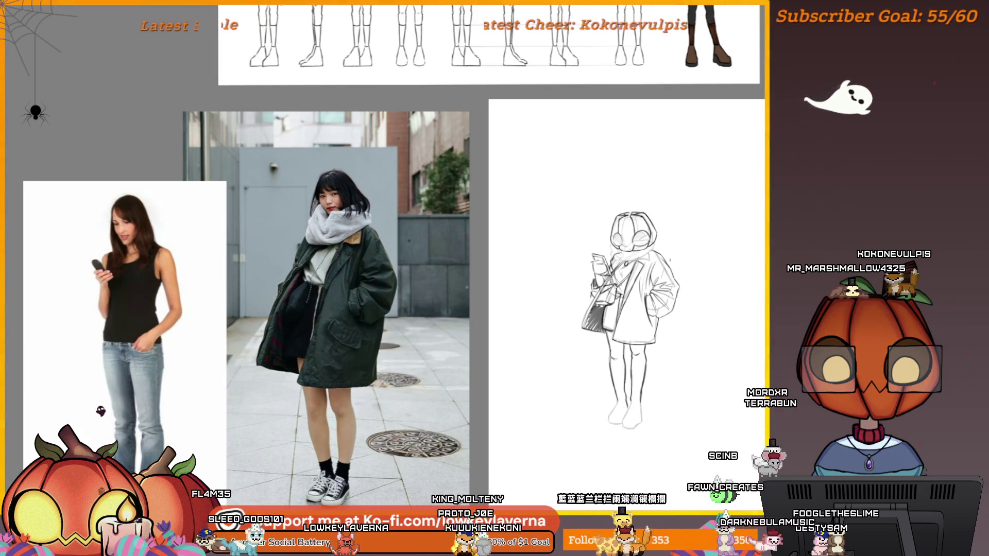
{"action": "scroll", "coordinate": [679, 253], "scroll_direction": "up", "scroll_amount": 2}
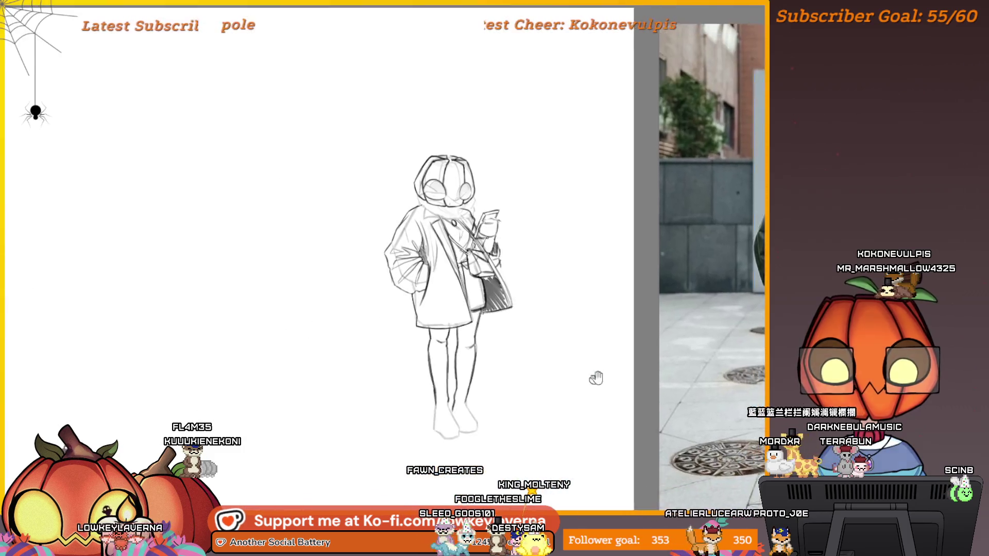
{"action": "left_click_drag", "start_coordinate": [592, 378], "coordinate": [635, 395]}
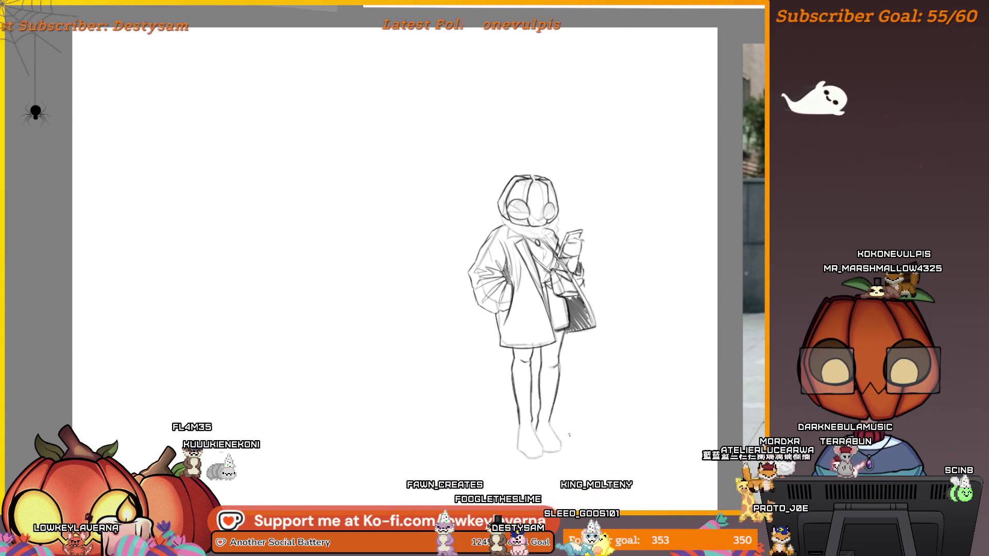
Step: Zoom in on the shoulder bag and fill it in black
{"action": "scroll", "coordinate": [600, 457], "scroll_direction": "down", "scroll_amount": 2}
{"action": "scroll", "coordinate": [589, 448], "scroll_direction": "up", "scroll_amount": 4}
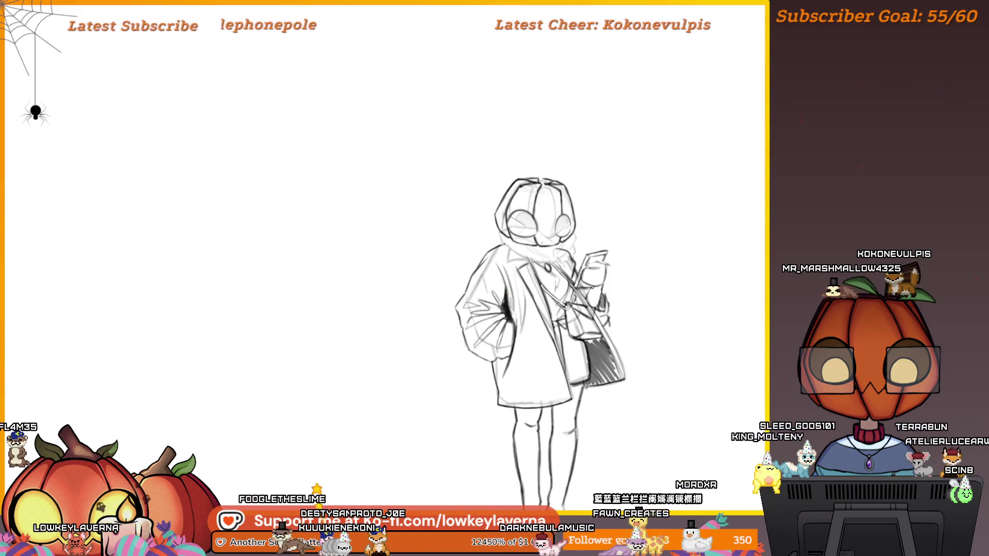
{"action": "scroll", "coordinate": [514, 220], "scroll_direction": "down", "scroll_amount": 3}
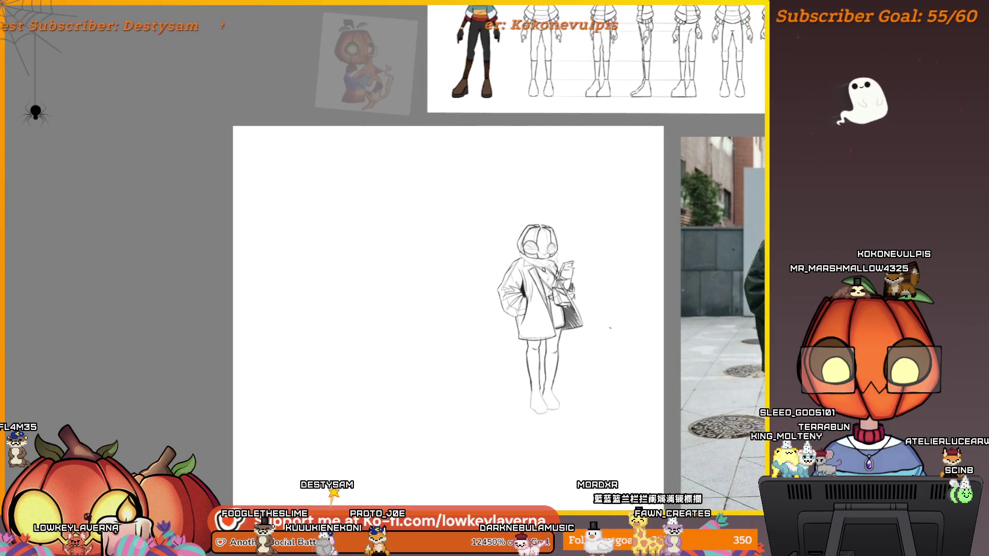
{"action": "scroll", "coordinate": [567, 334], "scroll_direction": "up", "scroll_amount": 5}
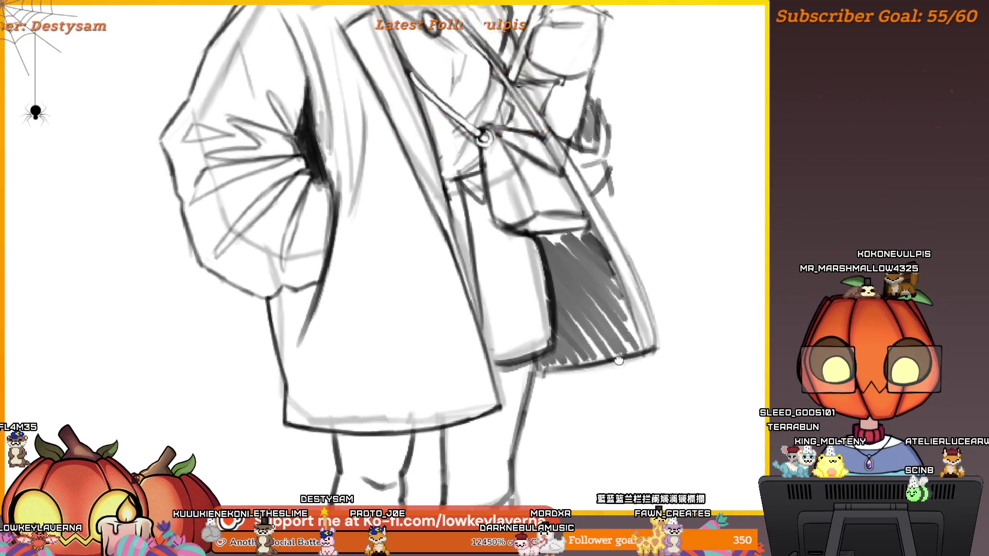
{"action": "left_click_drag", "start_coordinate": [549, 283], "coordinate": [618, 309]}
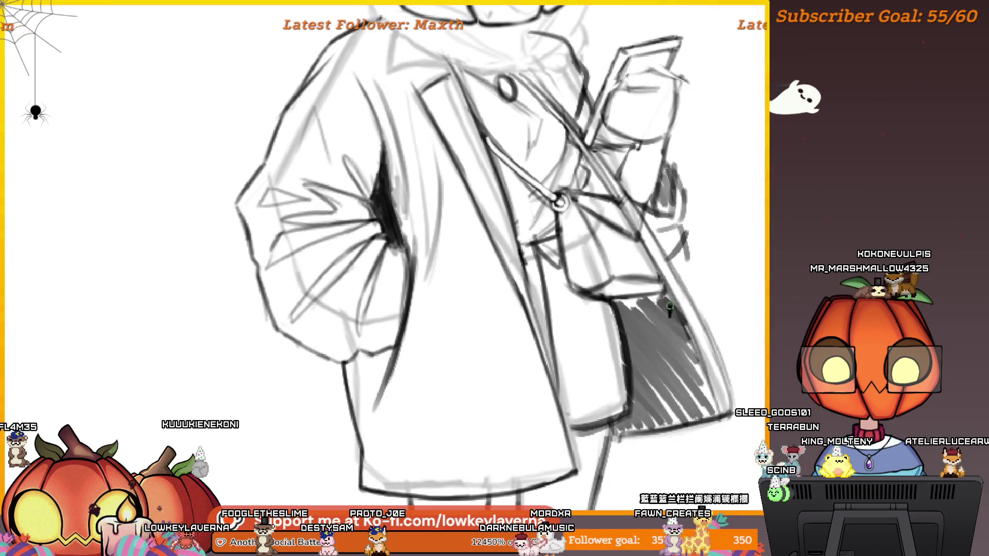
{"action": "mouse_move", "coordinate": [619, 309]}
{"action": "left_mouse_down"}
{"action": "mouse_move", "coordinate": [713, 417]}
{"action": "mouse_move", "coordinate": [688, 341]}
{"action": "mouse_move", "coordinate": [641, 305]}
{"action": "mouse_move", "coordinate": [634, 415]}
{"action": "mouse_move", "coordinate": [696, 399]}
{"action": "mouse_move", "coordinate": [666, 359]}
{"action": "left_mouse_up"}
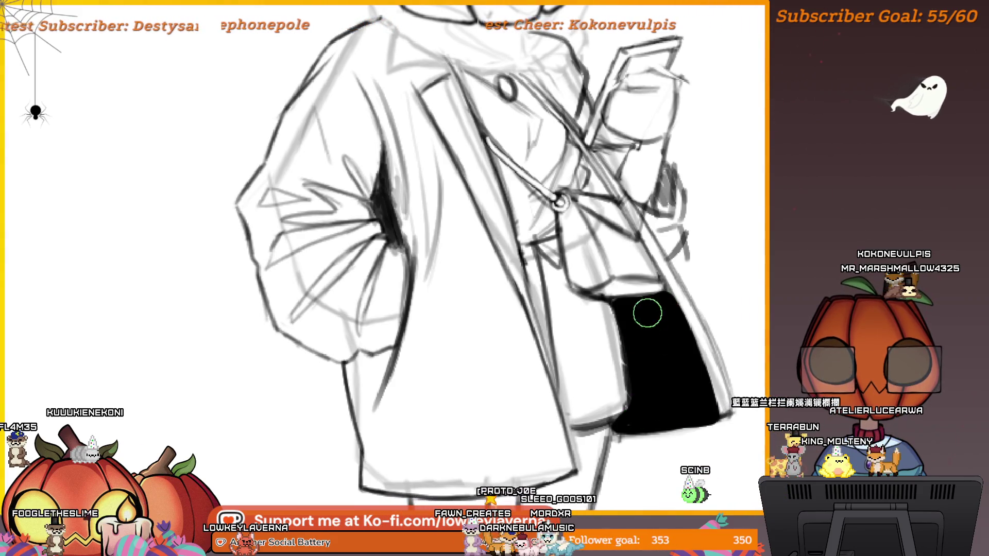
Step: Zoom out to check the whole figure and flip the view back to normal
{"action": "scroll", "coordinate": [649, 315], "scroll_direction": "down", "scroll_amount": 5}
{"action": "scroll", "coordinate": [670, 278], "scroll_direction": "up", "scroll_amount": 3}
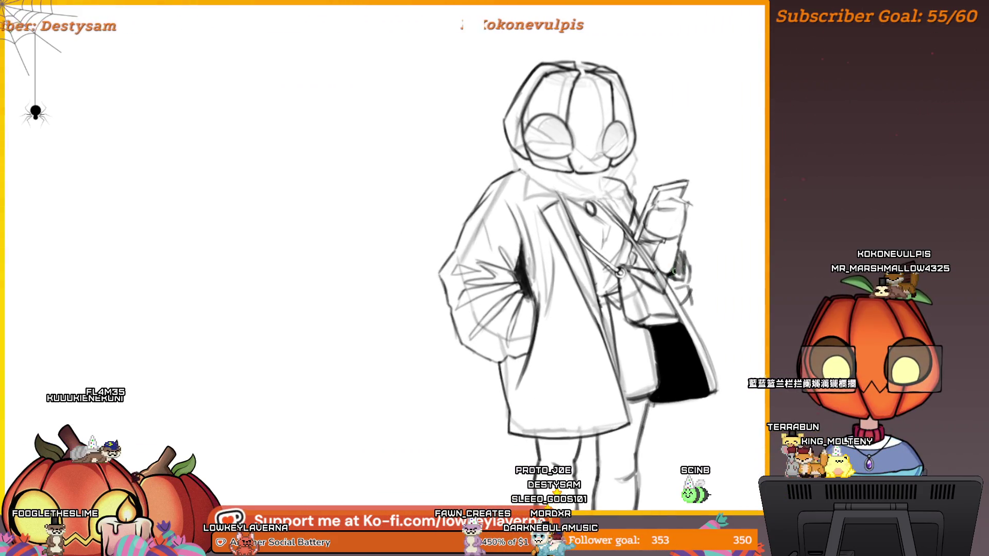
{"action": "scroll", "coordinate": [680, 255], "scroll_direction": "down", "scroll_amount": 3}
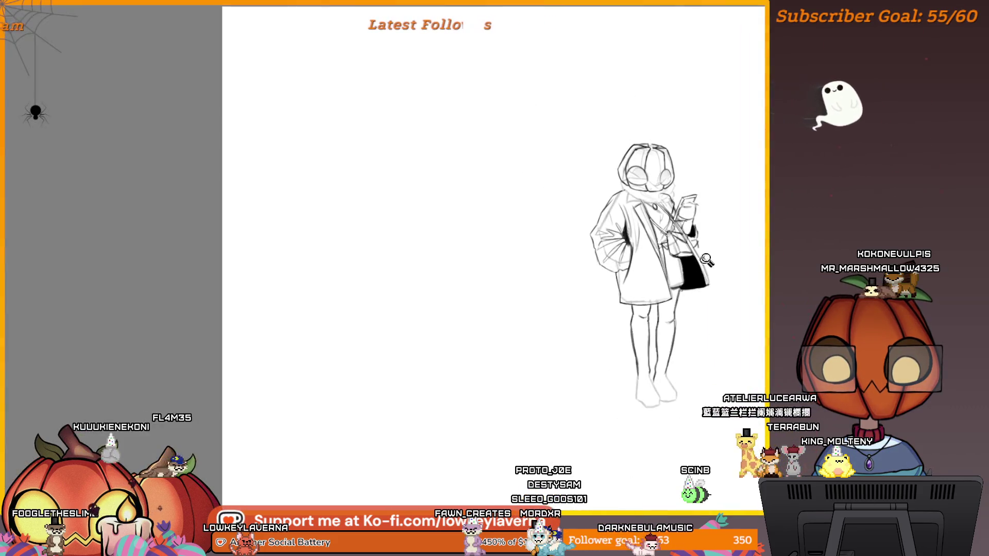
{"action": "scroll", "coordinate": [617, 270], "scroll_direction": "up", "scroll_amount": 5}
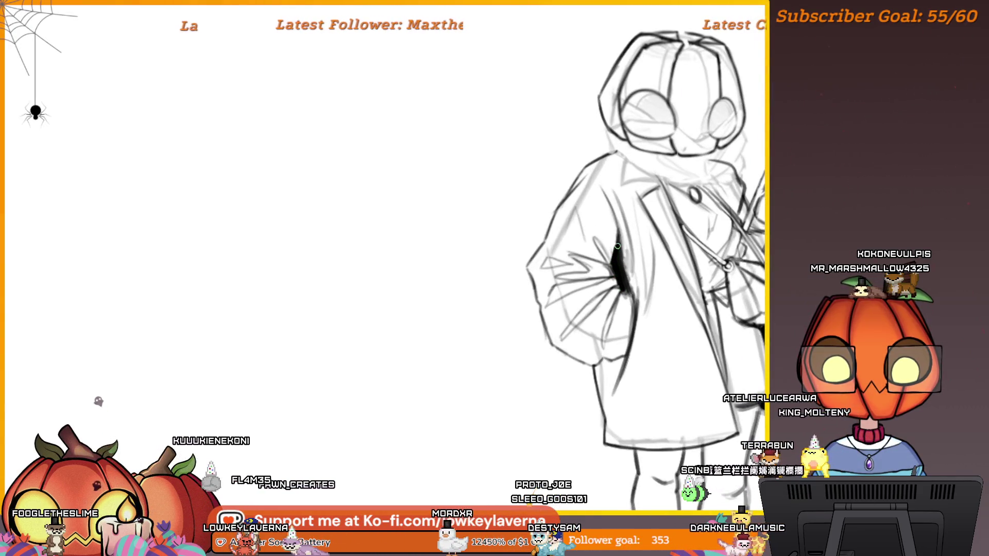
{"action": "scroll", "coordinate": [615, 252], "scroll_direction": "down", "scroll_amount": 4}
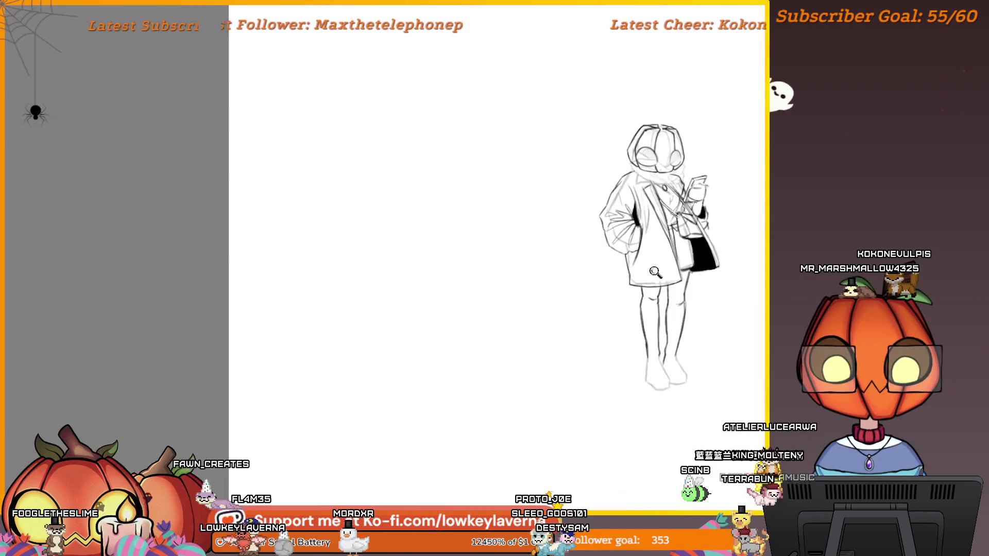
{"action": "scroll", "coordinate": [732, 281], "scroll_direction": "up", "scroll_amount": 1}
{"action": "left_click_drag", "start_coordinate": [676, 275], "coordinate": [671, 291]}
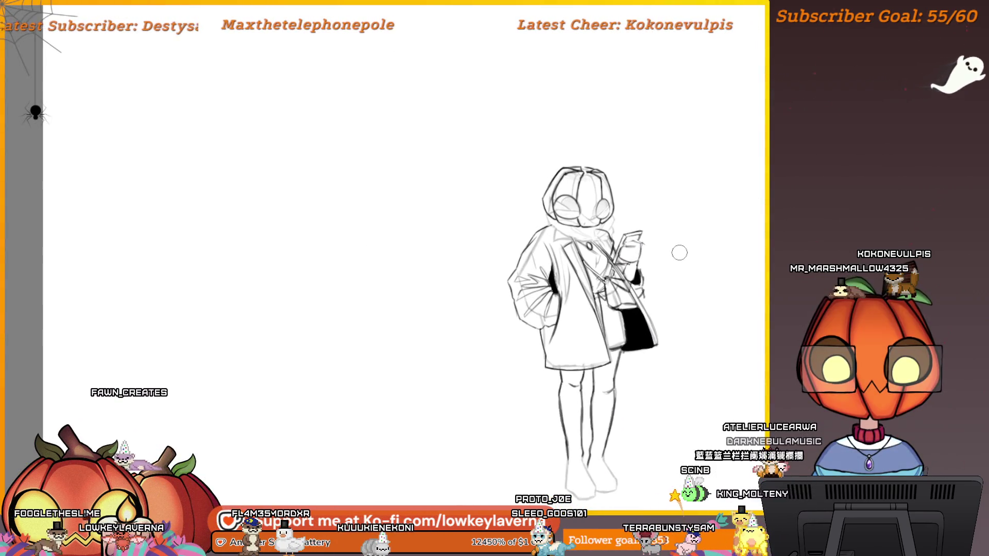
{"action": "scroll", "coordinate": [556, 280], "scroll_direction": "up", "scroll_amount": 1}
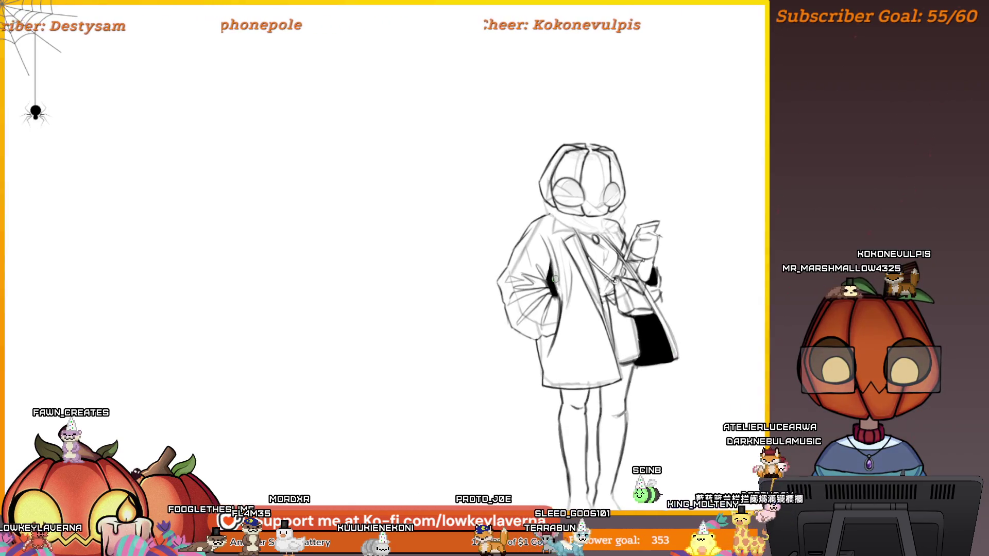
{"action": "scroll", "coordinate": [740, 327], "scroll_direction": "down", "scroll_amount": 1}
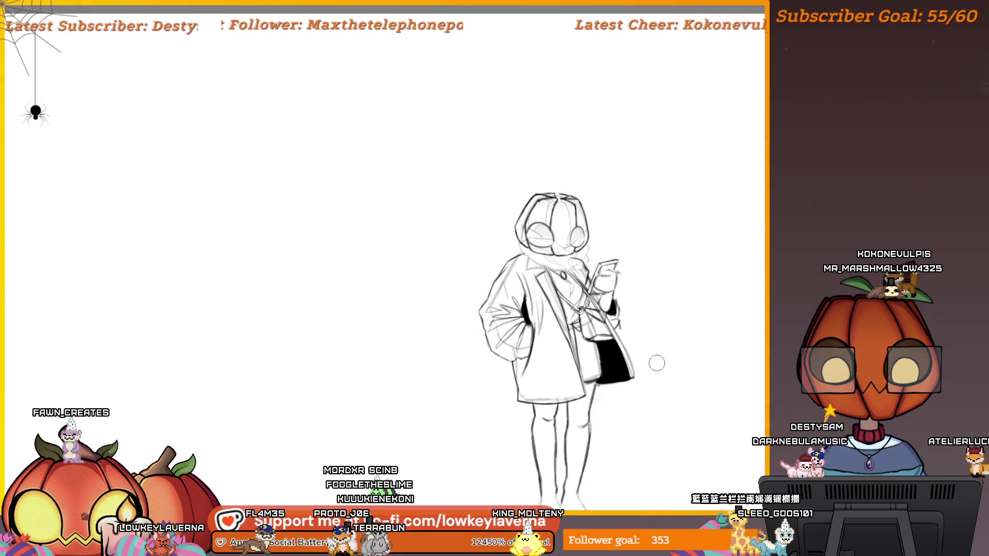
{"action": "key", "text": "m"}
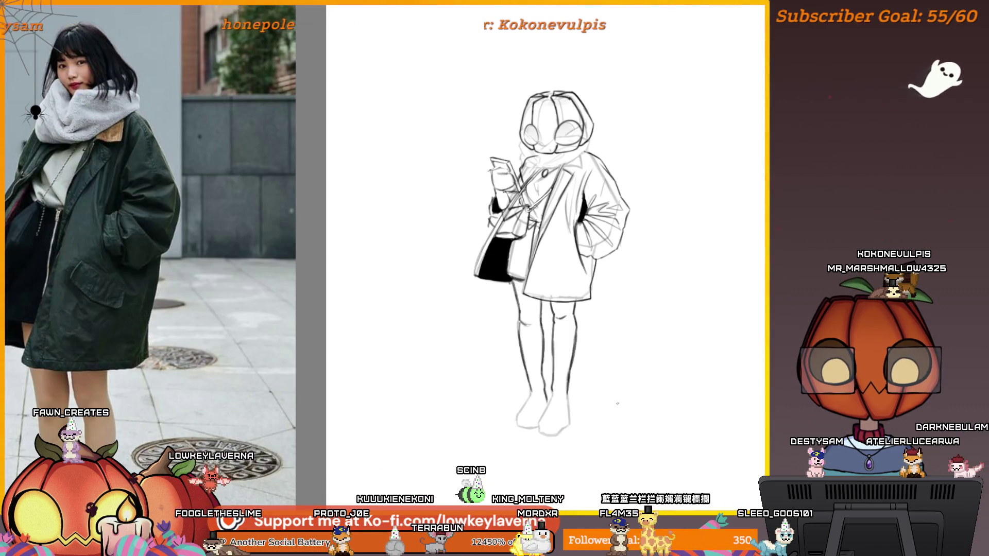
Step: Pan the unmirrored sketch down to bring the figure's legs and feet into view
{"action": "scroll", "coordinate": [612, 413], "scroll_direction": "up", "scroll_amount": 3}
{"action": "left_click_drag", "start_coordinate": [554, 437], "coordinate": [654, 483]}
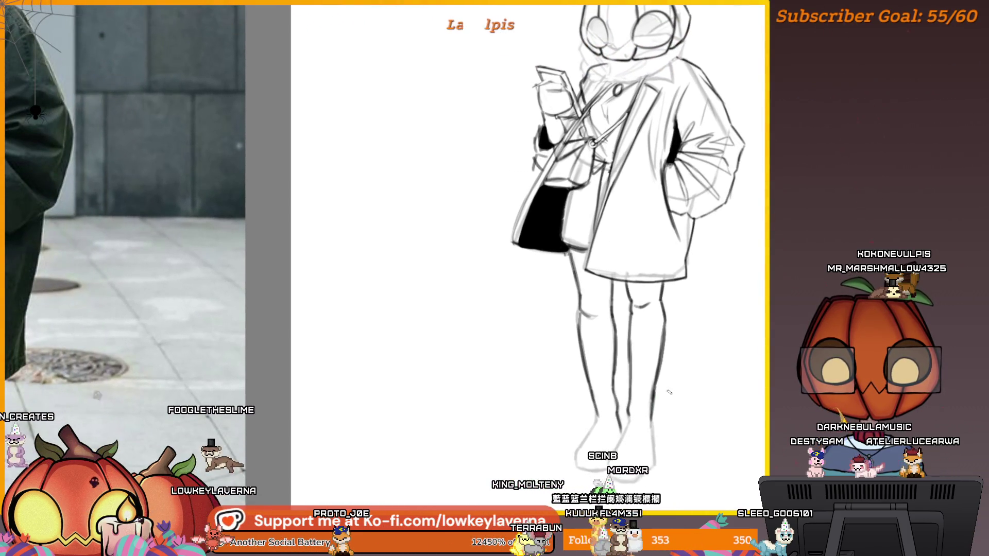
{"action": "left_click_drag", "start_coordinate": [655, 439], "coordinate": [681, 382]}
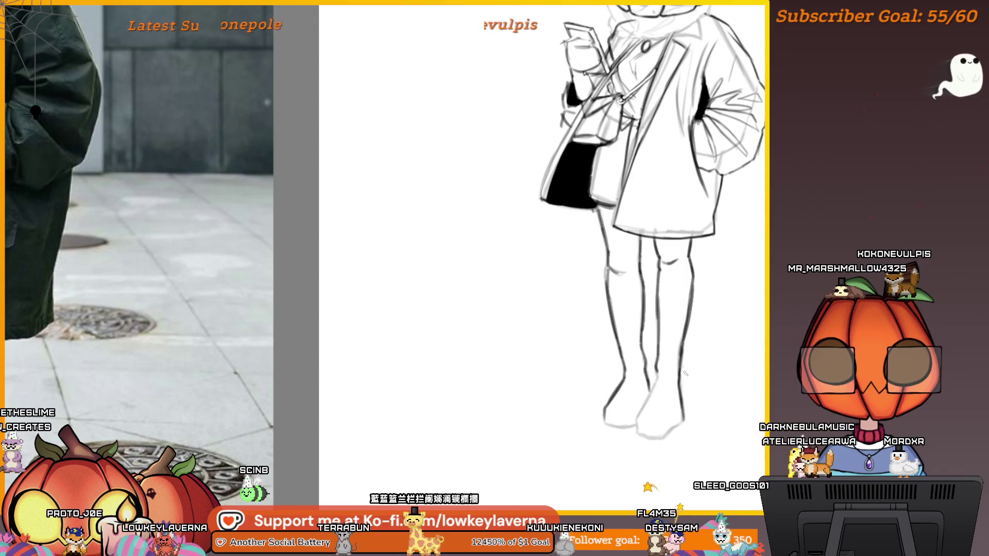
{"action": "scroll", "coordinate": [683, 378], "scroll_direction": "down", "scroll_amount": 2}
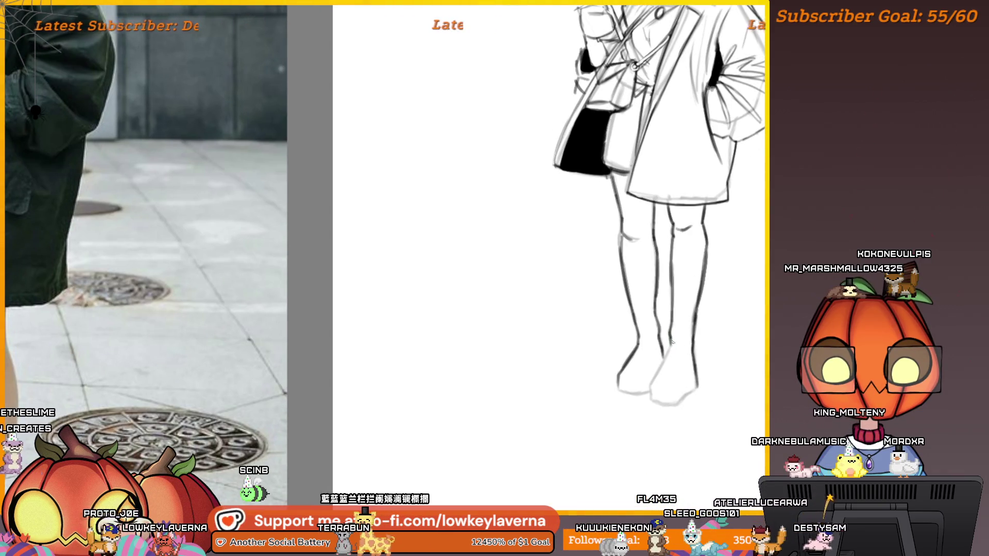
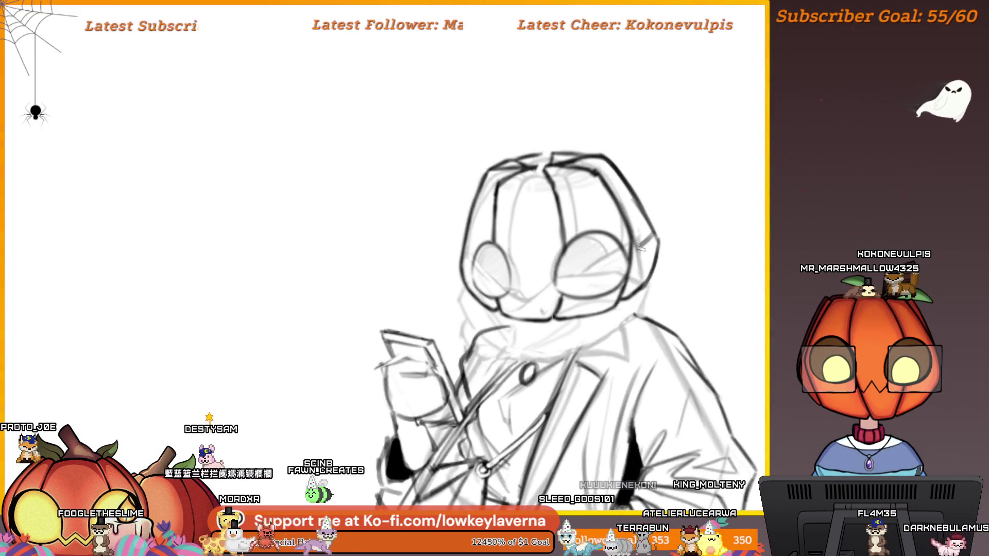
Step: Add a small stroke on the headphone edge and check the drawing mirrored
{"action": "left_click_drag", "start_coordinate": [643, 241], "coordinate": [655, 235]}
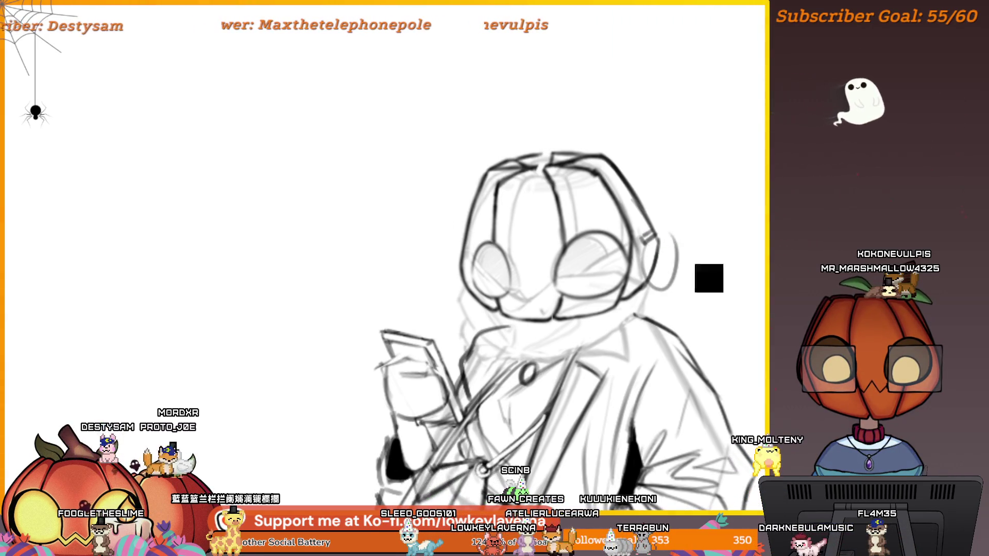
{"action": "key", "text": "m"}
{"action": "scroll", "coordinate": [512, 260], "scroll_direction": "up", "scroll_amount": 5}
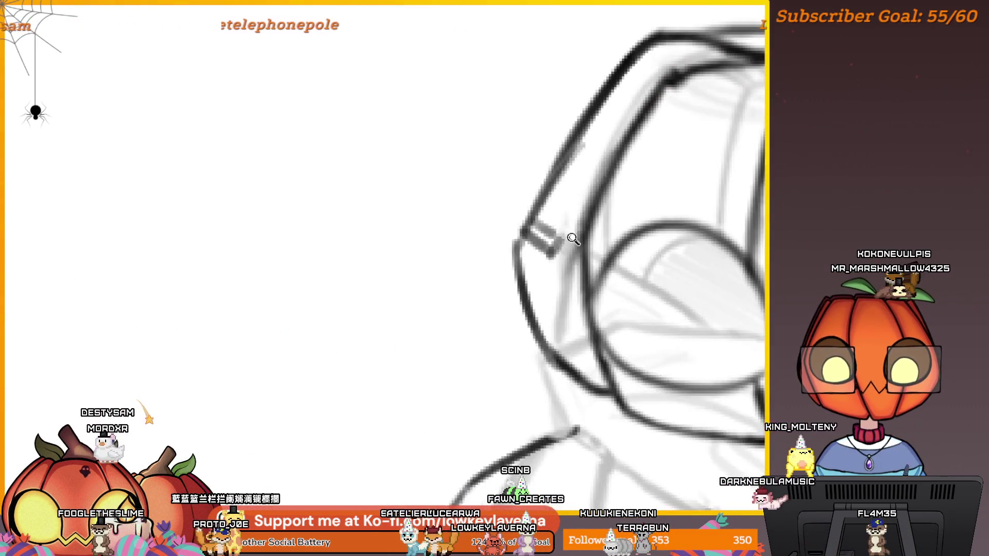
{"action": "left_click_drag", "start_coordinate": [512, 260], "coordinate": [615, 283]}
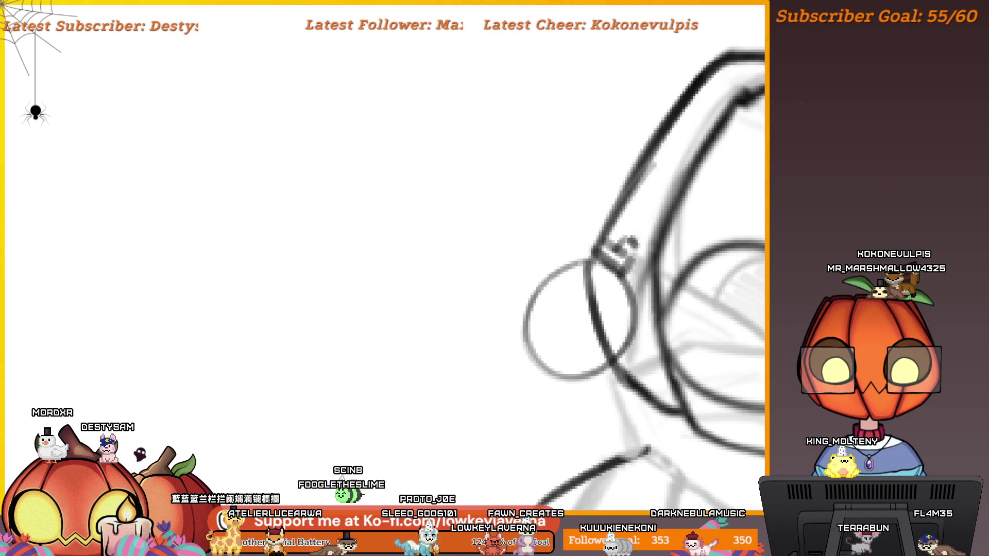
{"action": "scroll", "coordinate": [606, 270], "scroll_direction": "down", "scroll_amount": 5}
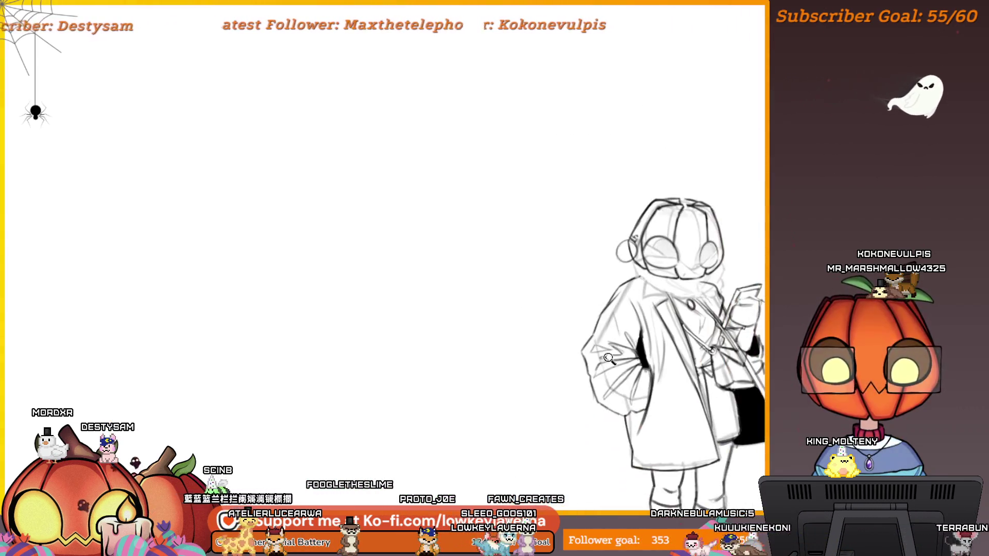
{"action": "left_click_drag", "start_coordinate": [716, 279], "coordinate": [686, 292]}
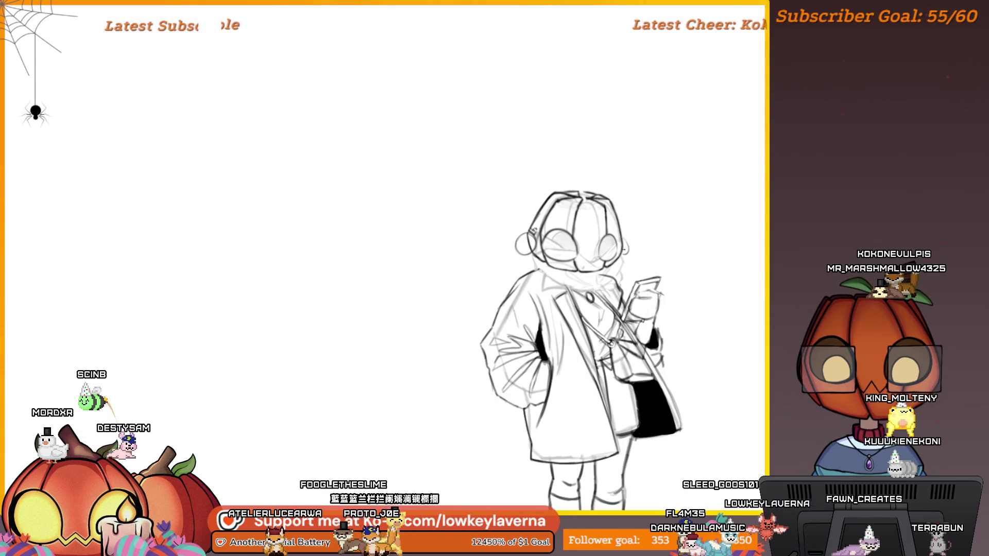
{"action": "key", "text": "m"}
Step: Trace a dark ring hanging beside the headphone band
{"action": "left_click_drag", "start_coordinate": [105, 177], "coordinate": [422, 176]}
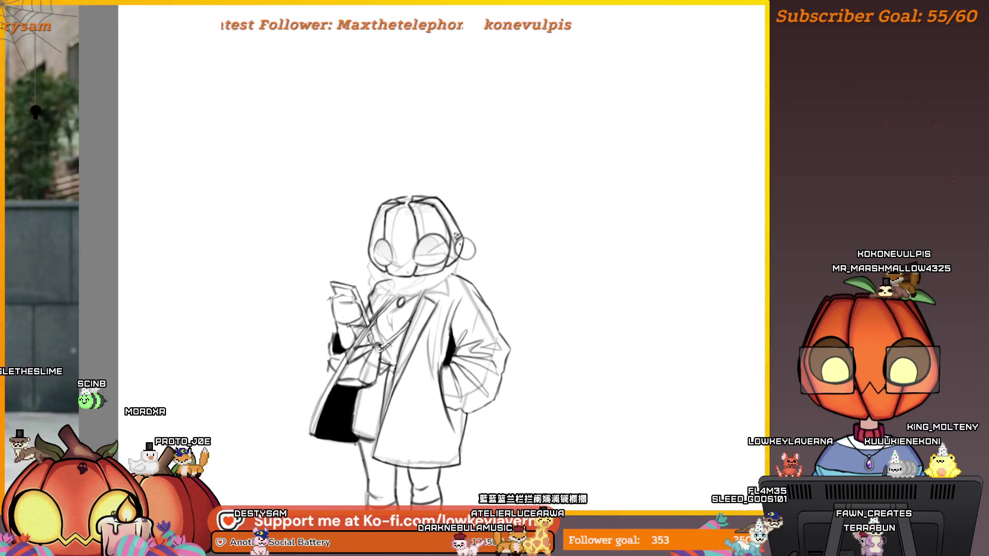
{"action": "scroll", "coordinate": [456, 241], "scroll_direction": "up", "scroll_amount": 6}
{"action": "left_click_drag", "start_coordinate": [558, 314], "coordinate": [561, 258]}
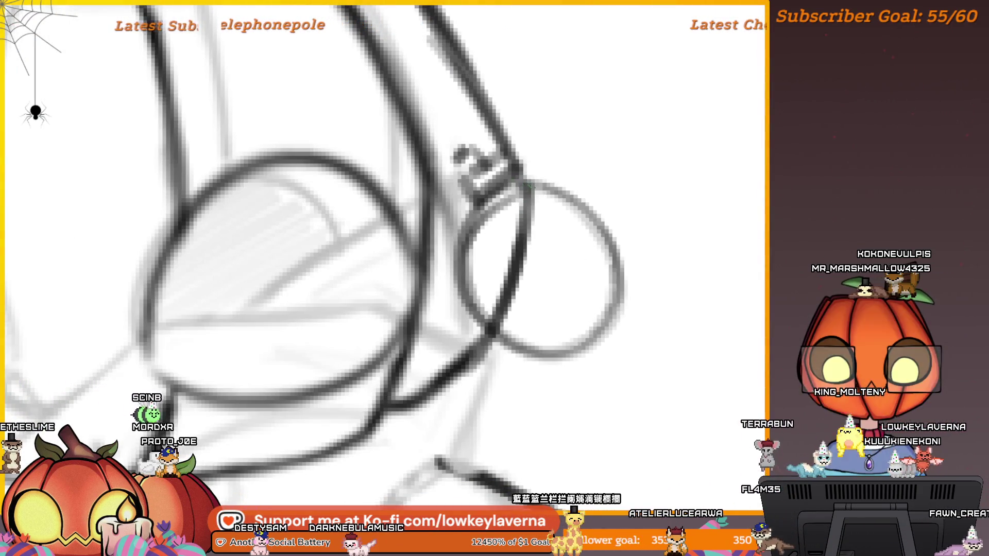
{"action": "mouse_move", "coordinate": [470, 308]}
{"action": "left_mouse_down"}
{"action": "mouse_move", "coordinate": [621, 291]}
{"action": "mouse_move", "coordinate": [487, 201]}
{"action": "mouse_move", "coordinate": [474, 320]}
{"action": "mouse_move", "coordinate": [610, 248]}
{"action": "left_mouse_up"}
Step: Erase the ring's inside with a small eraser tip, leaving a hollow outline
{"action": "key", "text": "ctrl+0"}
{"action": "scroll", "coordinate": [578, 128], "scroll_direction": "up", "scroll_amount": 5}
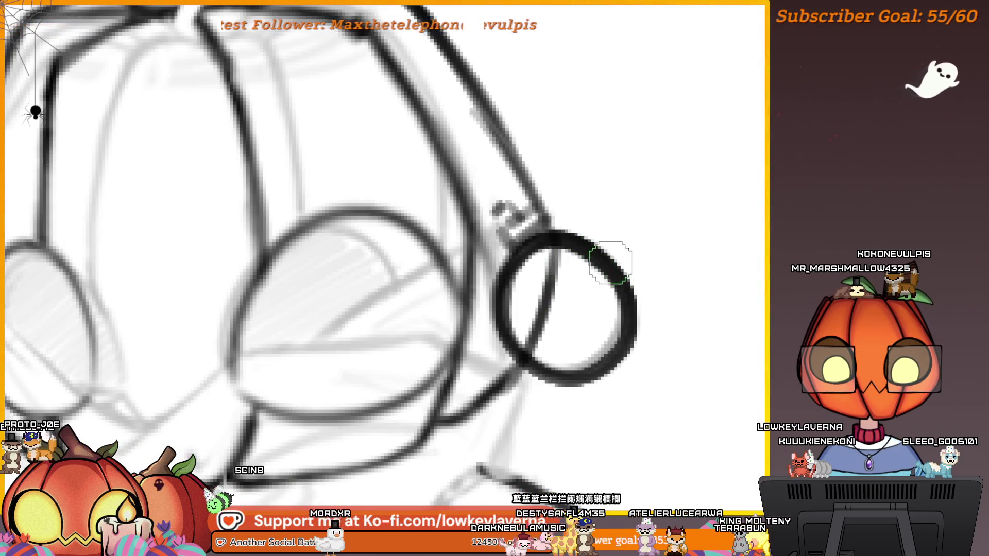
{"action": "key", "text": "bracketleft"}
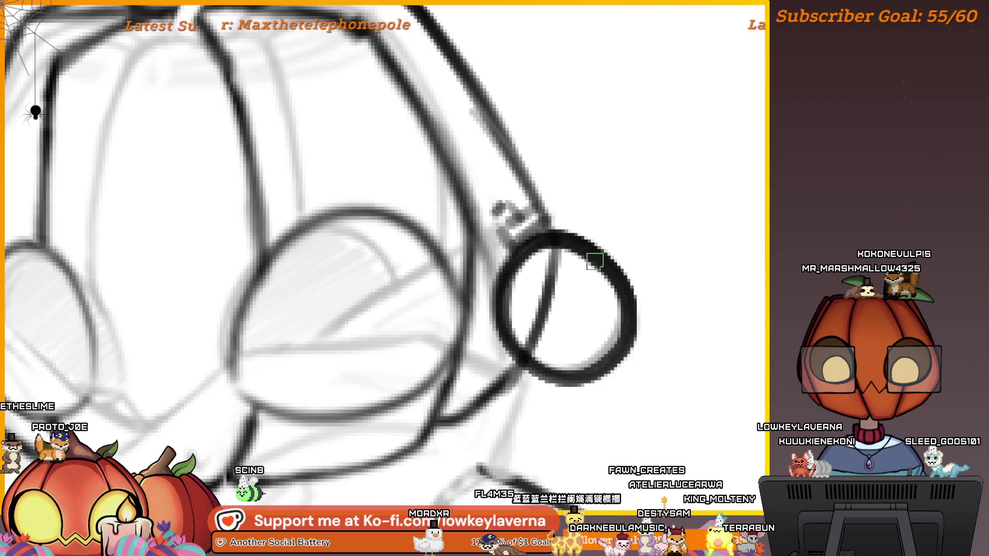
{"action": "mouse_move", "coordinate": [500, 319]}
{"action": "left_mouse_down"}
{"action": "mouse_move", "coordinate": [521, 258]}
{"action": "mouse_move", "coordinate": [593, 254]}
{"action": "mouse_move", "coordinate": [624, 288]}
{"action": "mouse_move", "coordinate": [626, 330]}
{"action": "mouse_move", "coordinate": [612, 357]}
{"action": "left_mouse_up"}
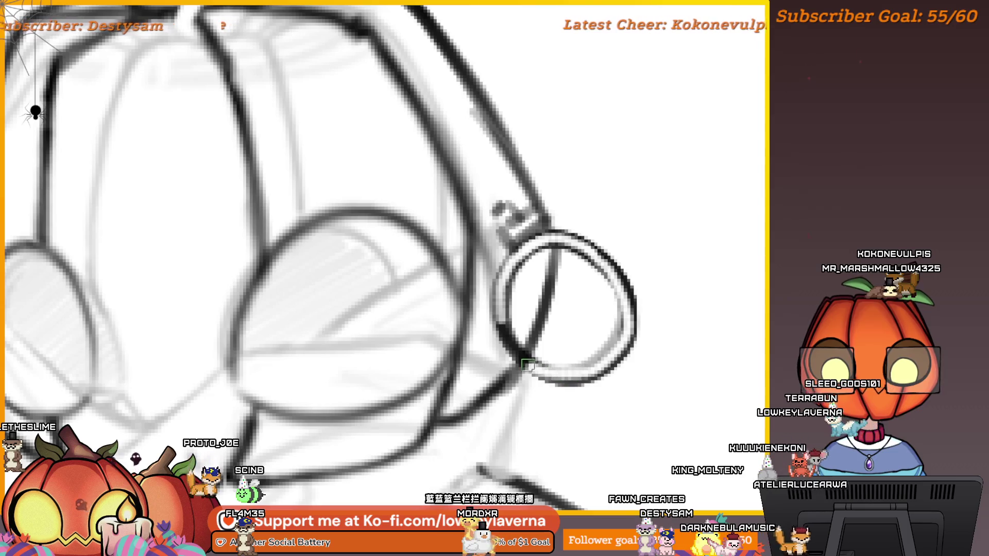
{"action": "key", "text": "ctrl+0"}
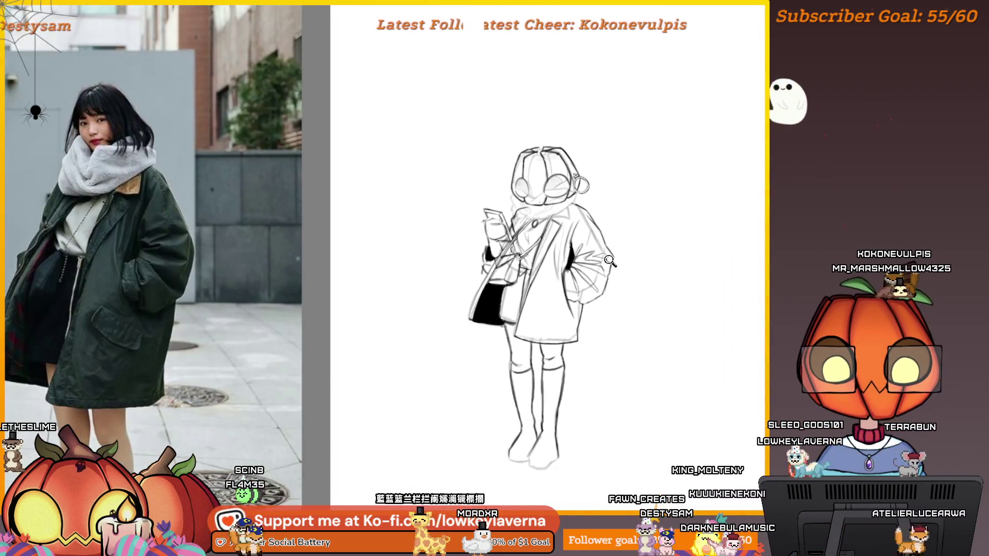
Step: Try a light curve left of the headphones, then draw a straight guide line across them
{"action": "scroll", "coordinate": [561, 166], "scroll_direction": "up", "scroll_amount": 10}
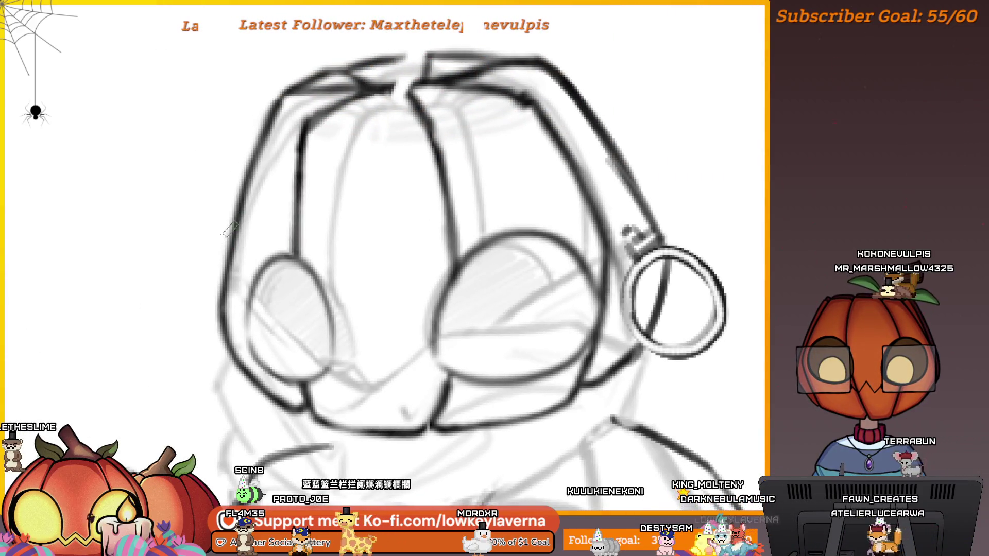
{"action": "left_click_drag", "start_coordinate": [225, 203], "coordinate": [221, 329]}
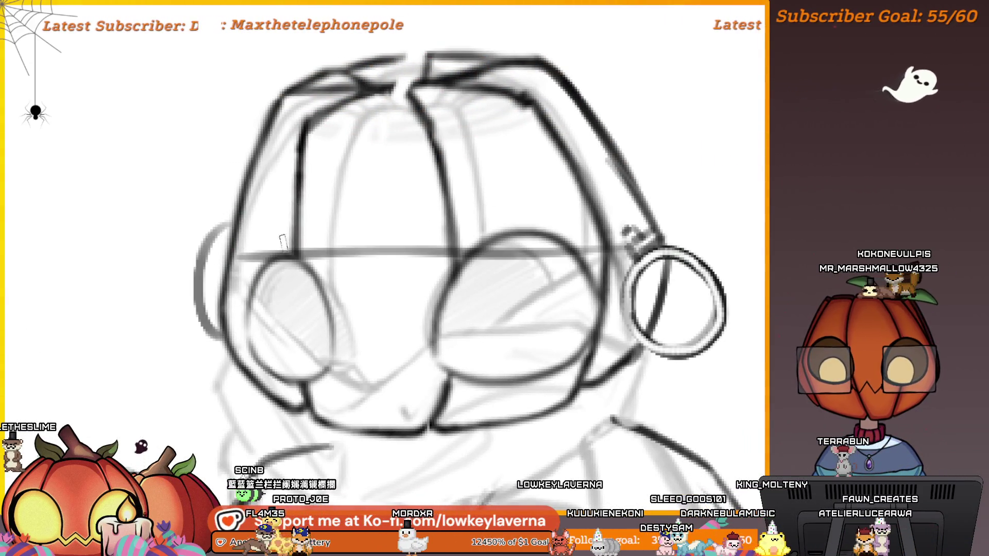
{"action": "key", "text": "ctrl+z"}
{"action": "left_click_drag", "start_coordinate": [666, 255], "coordinate": [213, 263]}
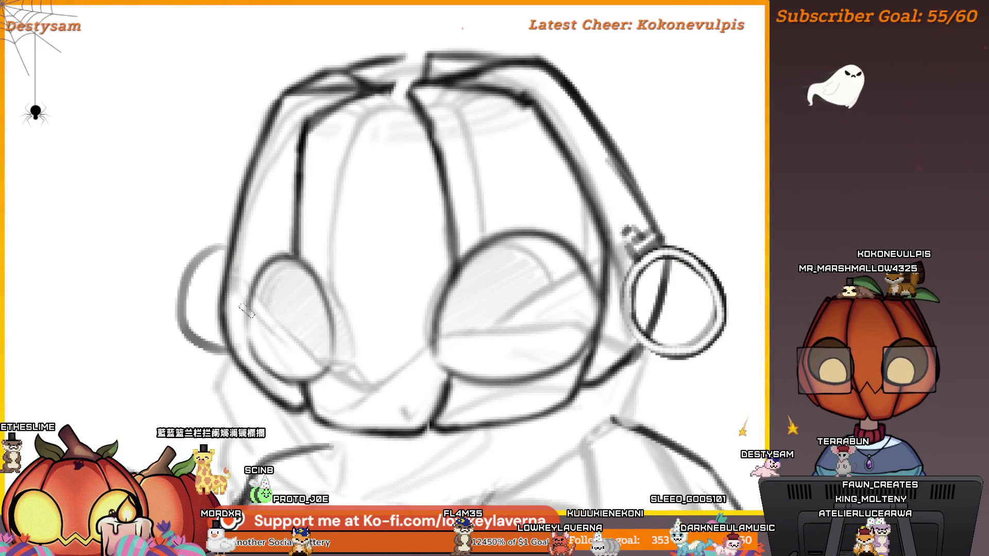
Step: Draw, redraw shorter and darken the outer earcup arc on the left side
{"action": "left_click_drag", "start_coordinate": [228, 239], "coordinate": [227, 365]}
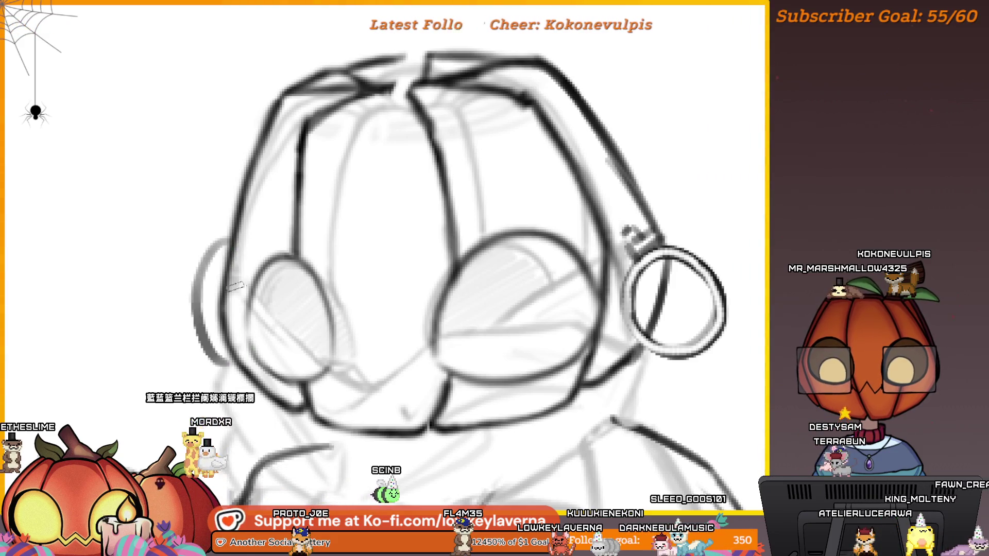
{"action": "key", "text": "ctrl+z"}
{"action": "left_click_drag", "start_coordinate": [229, 236], "coordinate": [213, 344]}
{"action": "left_click_drag", "start_coordinate": [226, 238], "coordinate": [211, 350]}
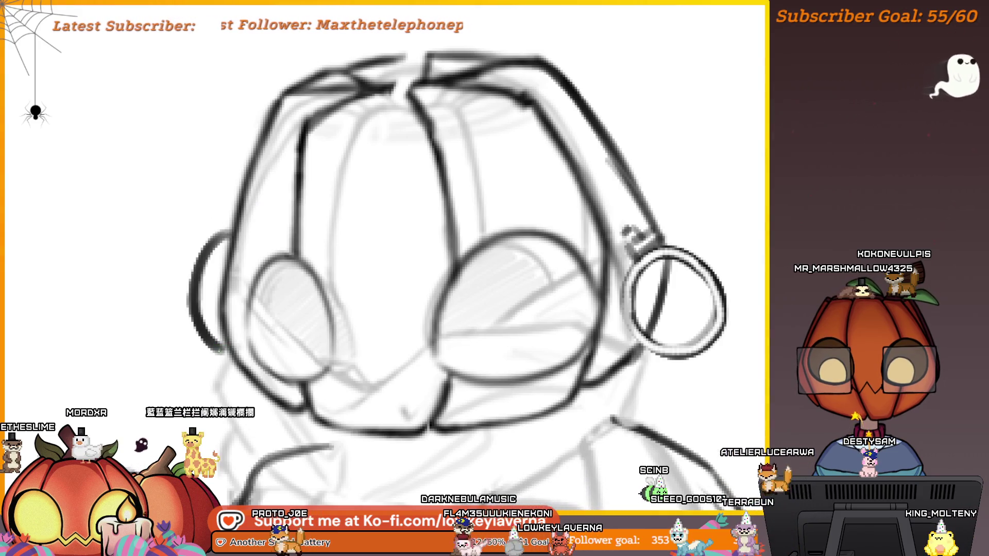
{"action": "scroll", "coordinate": [278, 223], "scroll_direction": "down", "scroll_amount": 5}
{"action": "scroll", "coordinate": [486, 328], "scroll_direction": "down", "scroll_amount": 2}
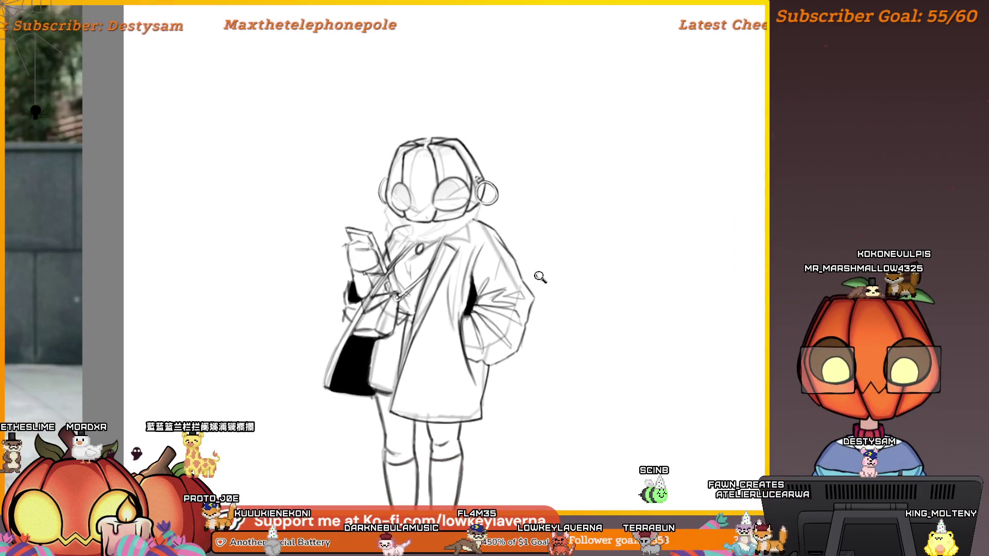
{"action": "left_click_drag", "start_coordinate": [486, 328], "coordinate": [530, 333]}
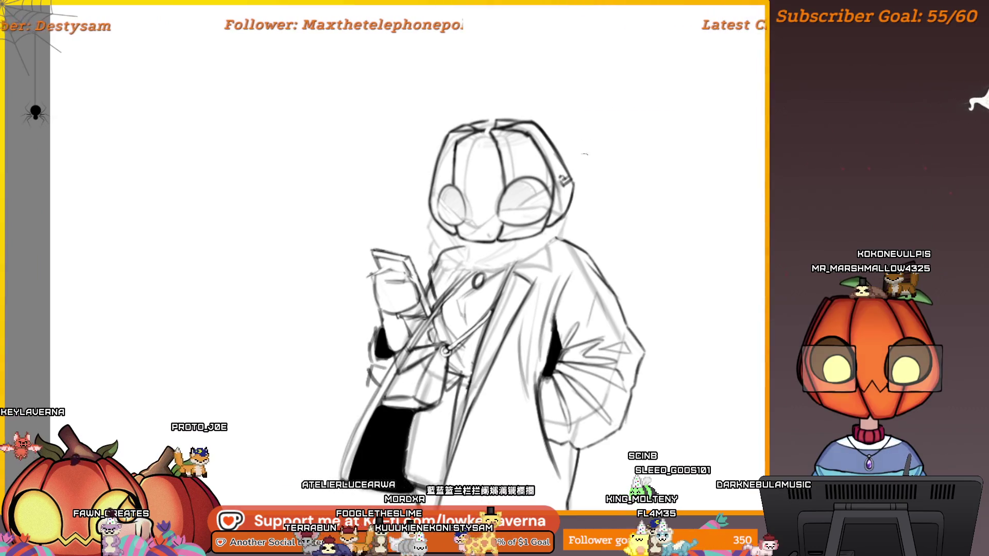
Step: Draw a V stroke beside the right headphone and round it into a small heart charm
{"action": "left_click_drag", "start_coordinate": [575, 174], "coordinate": [587, 205]}
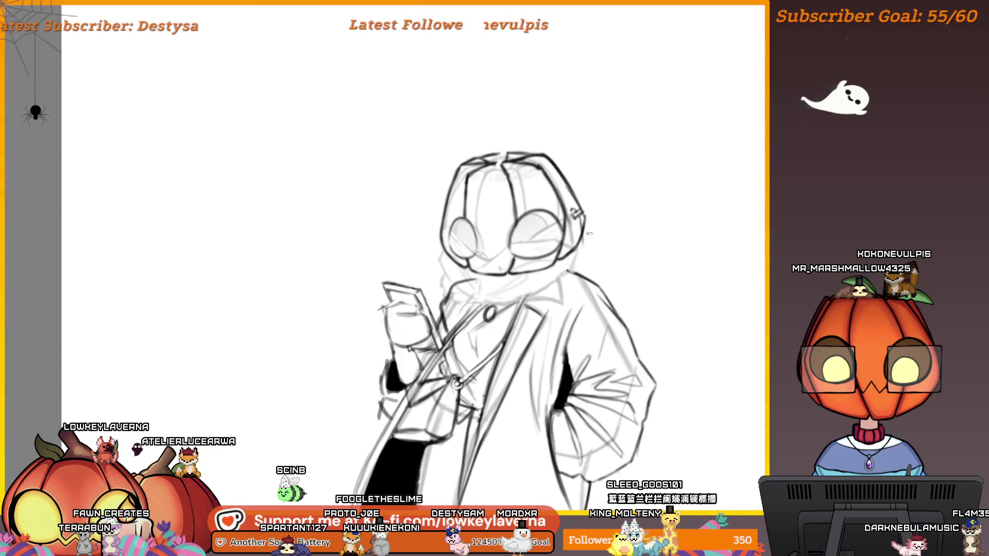
{"action": "left_click_drag", "start_coordinate": [590, 211], "coordinate": [655, 240]}
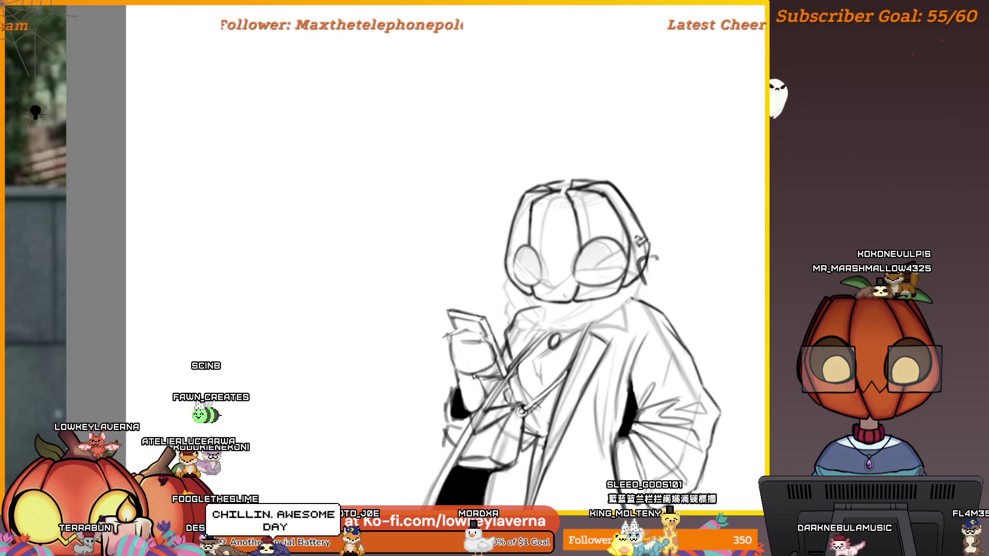
{"action": "left_click_drag", "start_coordinate": [646, 282], "coordinate": [657, 256]}
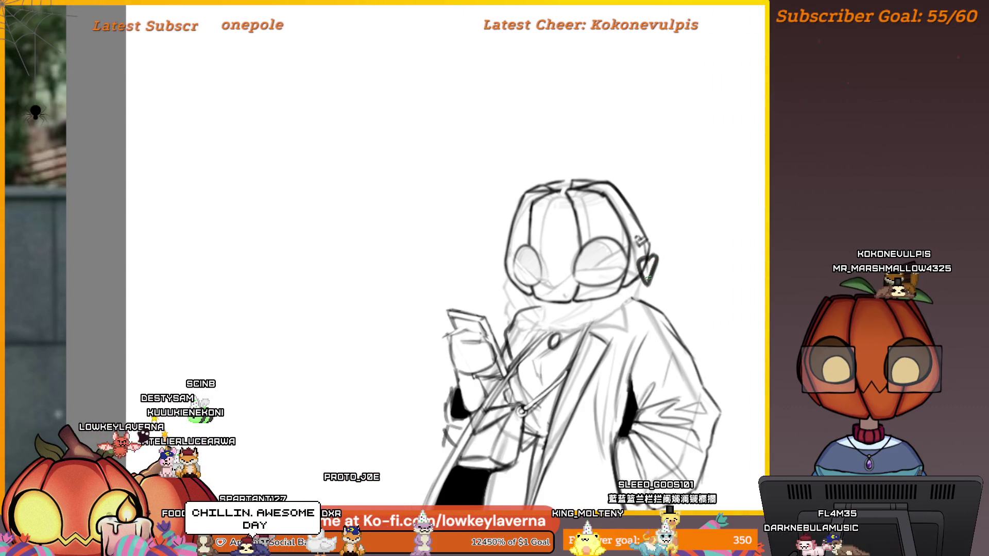
{"action": "left_click_drag", "start_coordinate": [641, 266], "coordinate": [654, 262]}
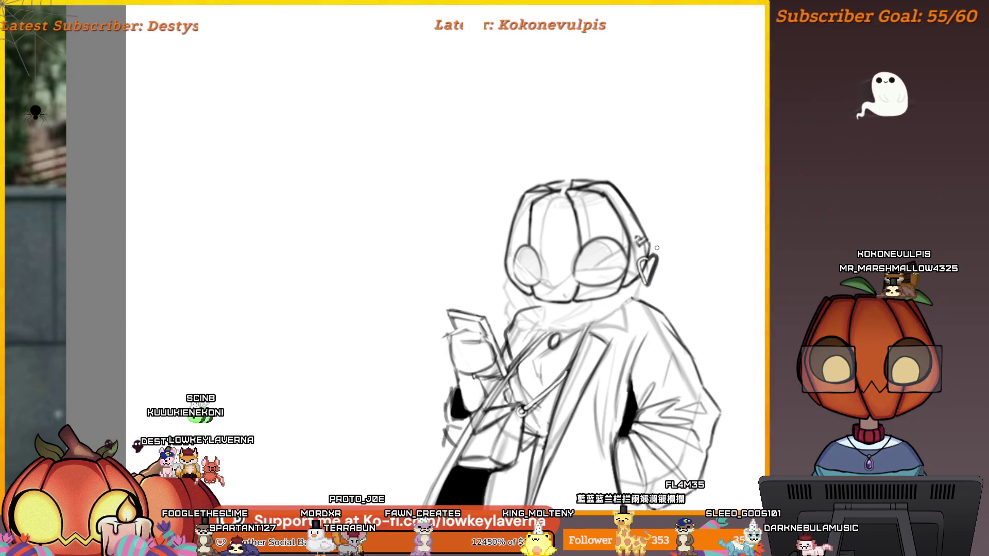
{"action": "scroll", "coordinate": [667, 235], "scroll_direction": "down", "scroll_amount": 5}
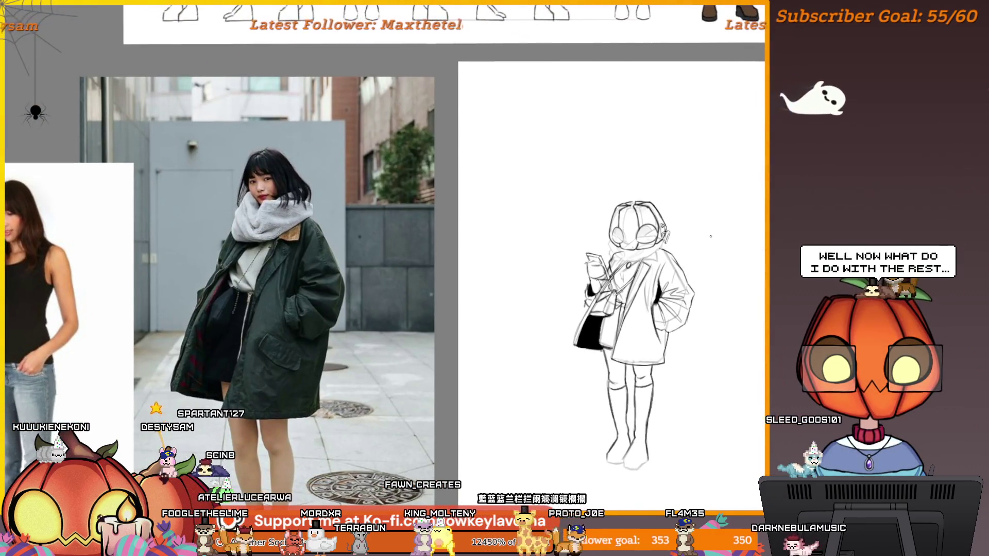
Step: Erase stray marks near the headphone band in the head close-up
{"action": "scroll", "coordinate": [670, 202], "scroll_direction": "up", "scroll_amount": 5}
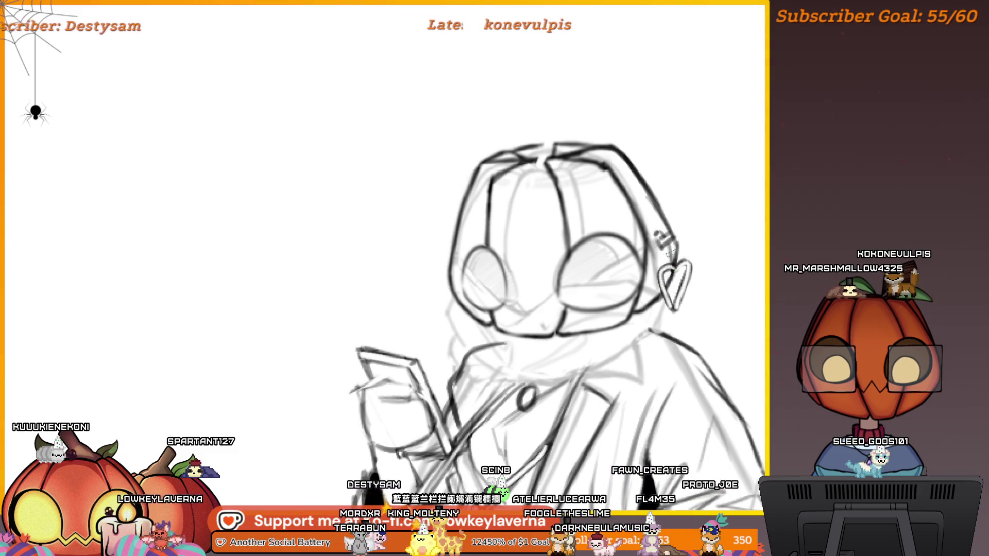
{"action": "scroll", "coordinate": [678, 211], "scroll_direction": "down", "scroll_amount": 5}
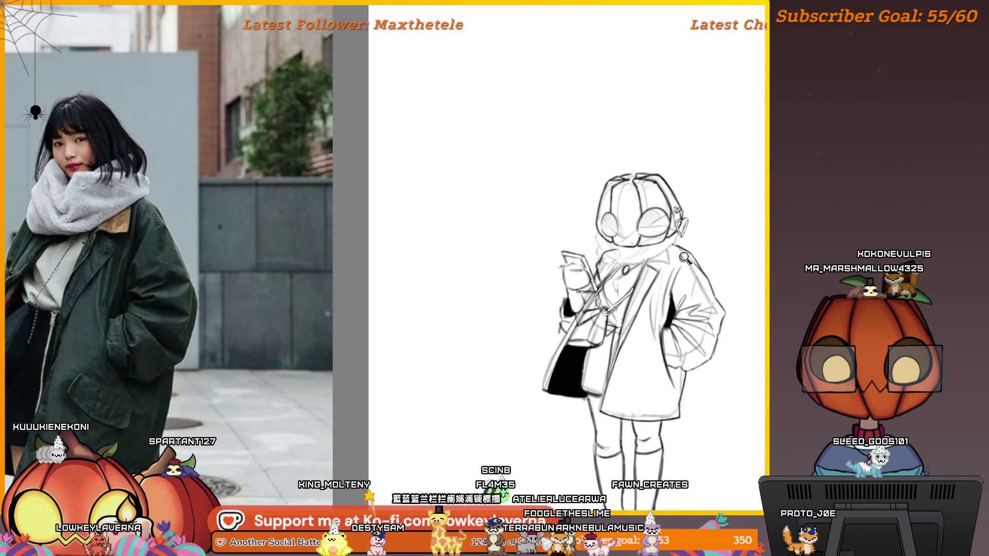
{"action": "scroll", "coordinate": [684, 261], "scroll_direction": "up", "scroll_amount": 3}
{"action": "scroll", "coordinate": [698, 181], "scroll_direction": "down", "scroll_amount": 5}
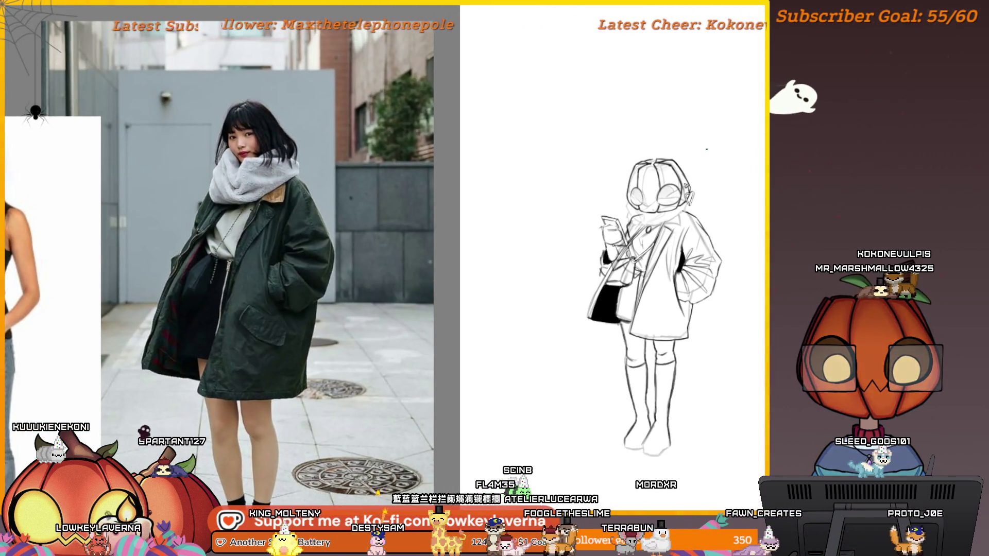
{"action": "scroll", "coordinate": [690, 155], "scroll_direction": "up", "scroll_amount": 3}
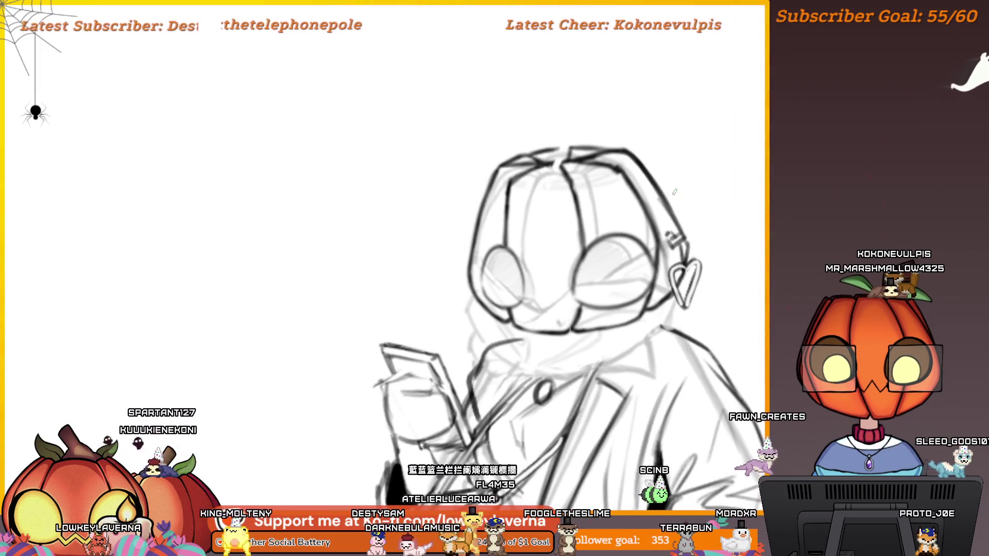
{"action": "left_click_drag", "start_coordinate": [675, 241], "coordinate": [669, 235]}
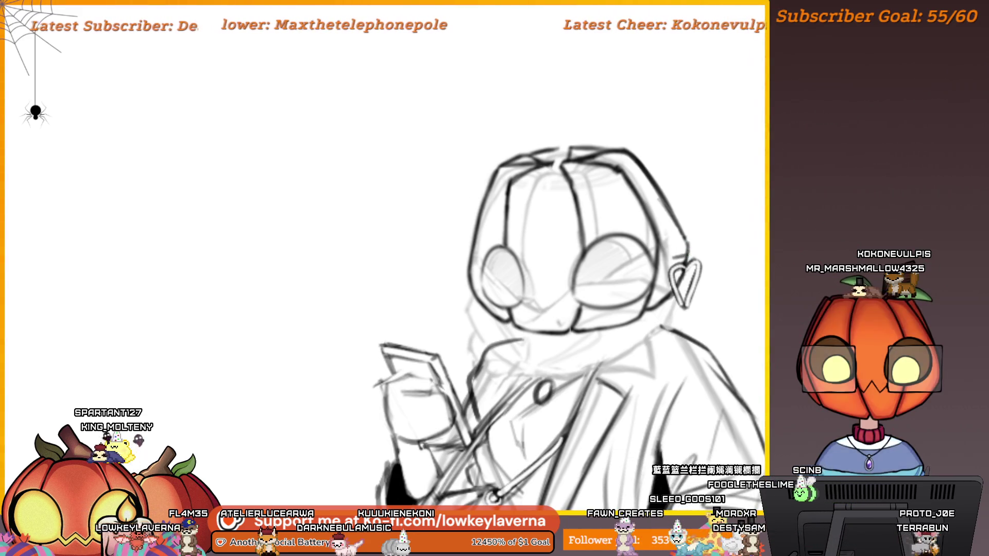
Step: Zoom out until the whole pumpkin-headed figure and reference photo are visible
{"action": "key", "text": "ctrl+0"}
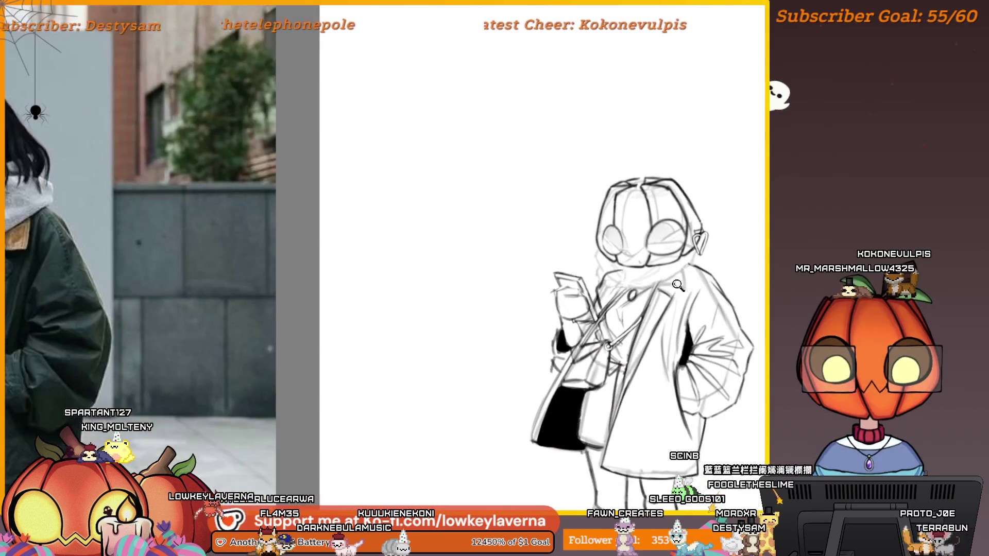
{"action": "scroll", "coordinate": [680, 284], "scroll_direction": "up", "scroll_amount": 3}
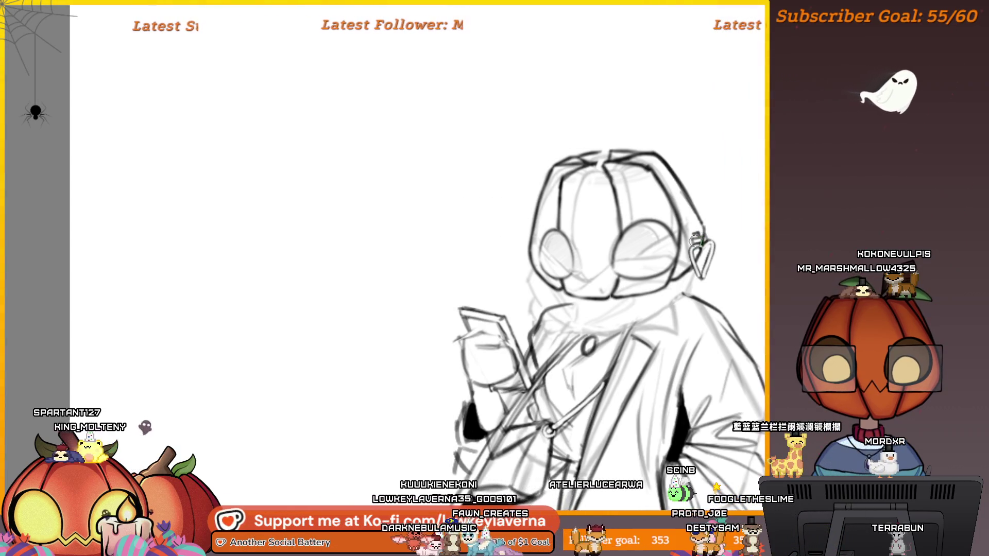
{"action": "key", "text": "Tab"}
{"action": "scroll", "coordinate": [722, 220], "scroll_direction": "down", "scroll_amount": 3}
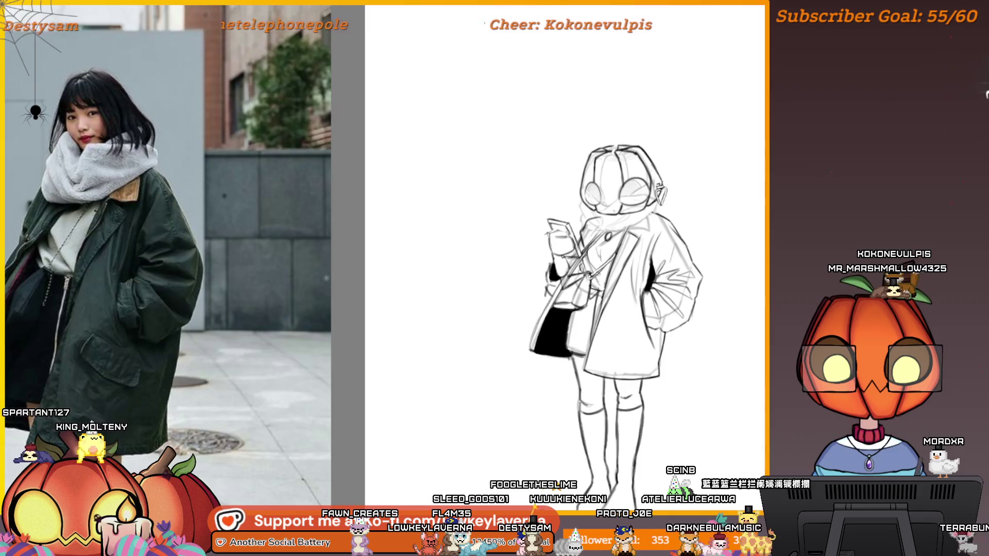
{"action": "key", "text": "Tab"}
{"action": "scroll", "coordinate": [663, 194], "scroll_direction": "up", "scroll_amount": 5}
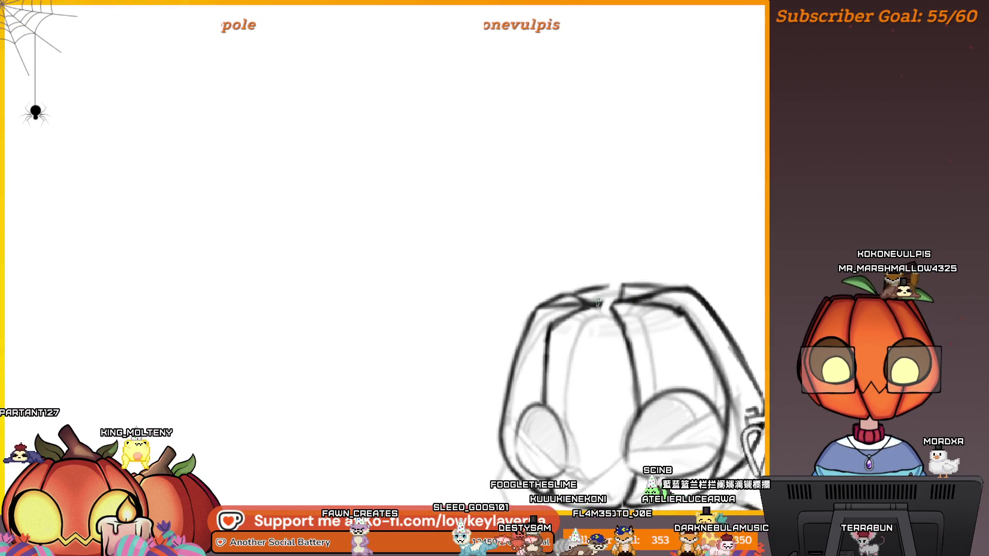
{"action": "key", "text": "Tab"}
{"action": "scroll", "coordinate": [684, 195], "scroll_direction": "down", "scroll_amount": 3}
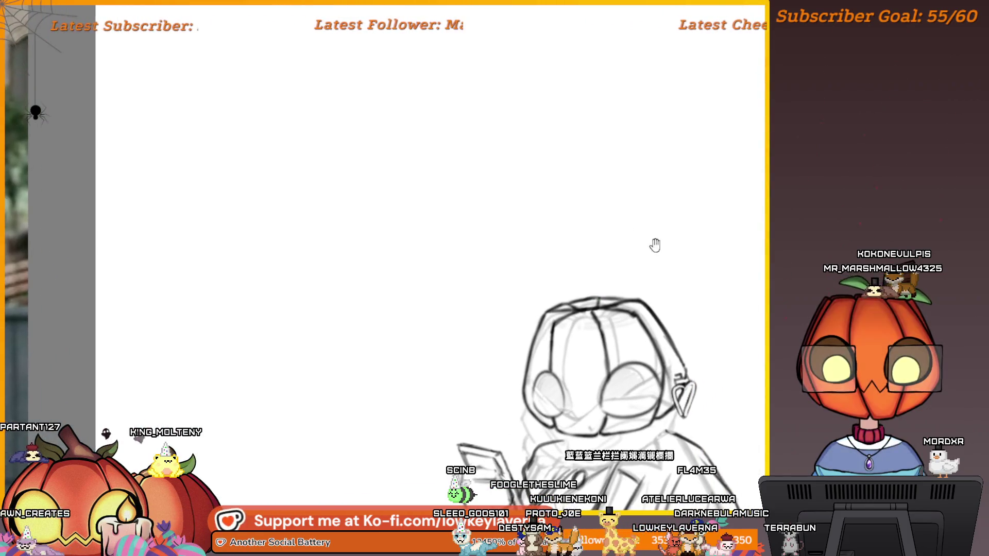
{"action": "key", "text": "Tab"}
{"action": "scroll", "coordinate": [639, 256], "scroll_direction": "down", "scroll_amount": 3}
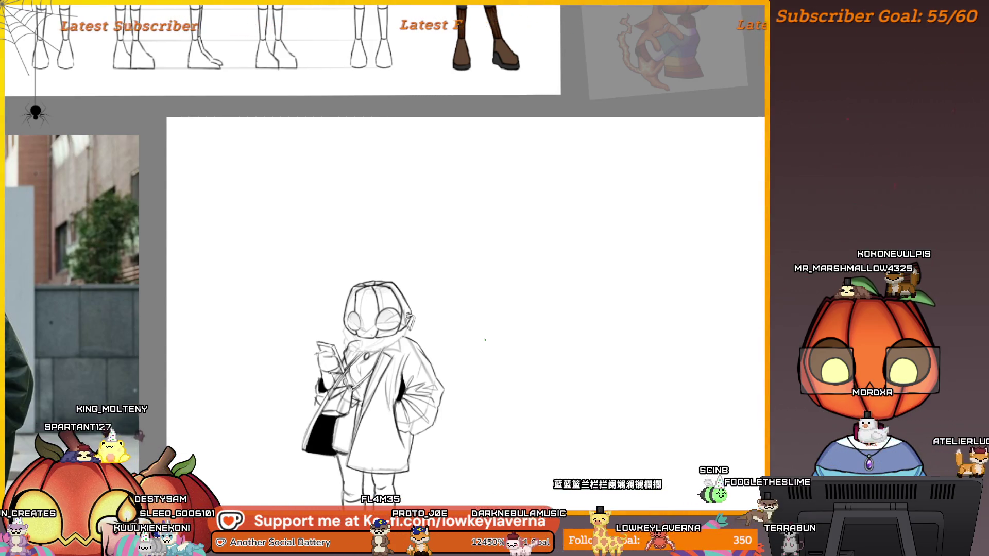
Step: Sketch the leaf's first strokes, redrawing the top line higher and longer
{"action": "left_click_drag", "start_coordinate": [591, 252], "coordinate": [590, 387]}
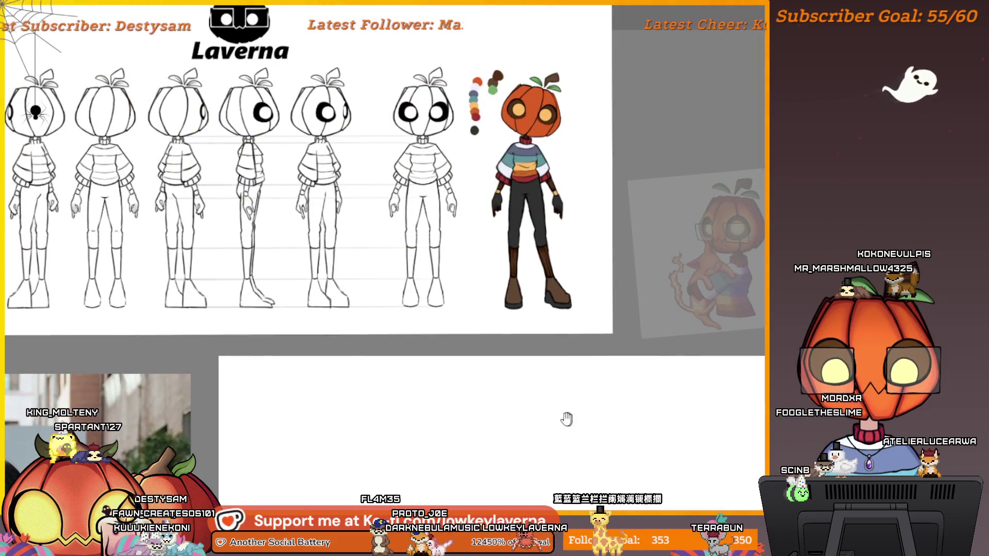
{"action": "scroll", "coordinate": [557, 432], "scroll_direction": "down", "scroll_amount": 3}
{"action": "left_click_drag", "start_coordinate": [680, 463], "coordinate": [491, 333]}
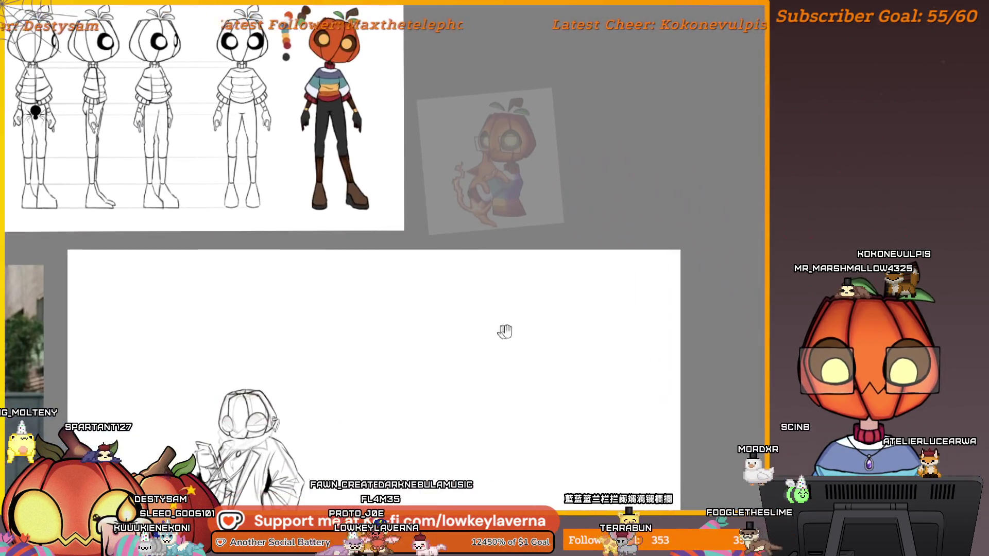
{"action": "scroll", "coordinate": [576, 419], "scroll_direction": "down", "scroll_amount": 1}
{"action": "scroll", "coordinate": [616, 346], "scroll_direction": "up", "scroll_amount": 5}
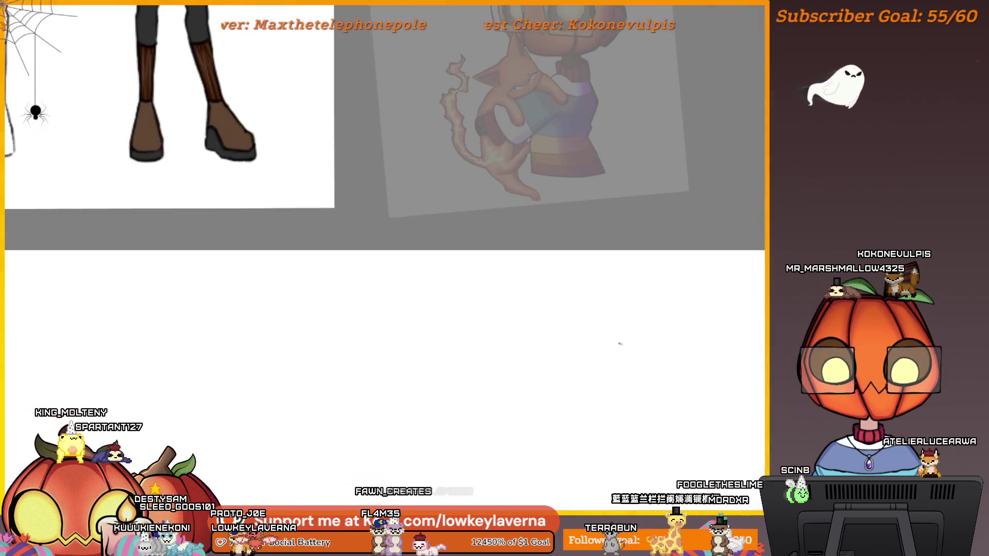
{"action": "mouse_move", "coordinate": [579, 510]}
{"action": "left_mouse_down"}
{"action": "mouse_move", "coordinate": [631, 391]}
{"action": "mouse_move", "coordinate": [612, 334]}
{"action": "mouse_move", "coordinate": [616, 342]}
{"action": "mouse_move", "coordinate": [592, 354]}
{"action": "mouse_move", "coordinate": [590, 381]}
{"action": "left_mouse_up"}
{"action": "scroll", "coordinate": [632, 391], "scroll_direction": "down", "scroll_amount": 2}
{"action": "key", "text": "ctrl+z"}
{"action": "left_click_drag", "start_coordinate": [592, 343], "coordinate": [597, 381]}
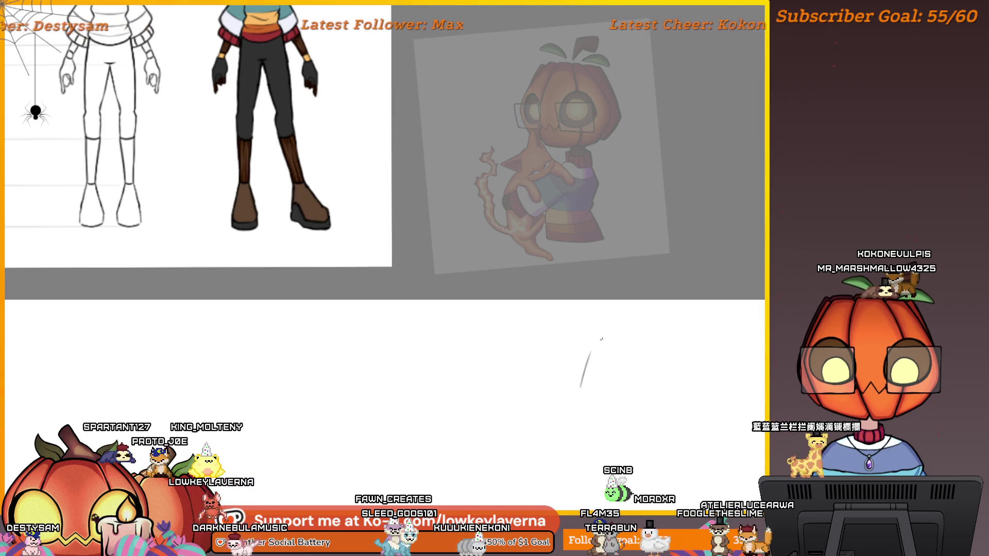
{"action": "key", "text": "ctrl+z"}
{"action": "left_click_drag", "start_coordinate": [594, 348], "coordinate": [639, 356]}
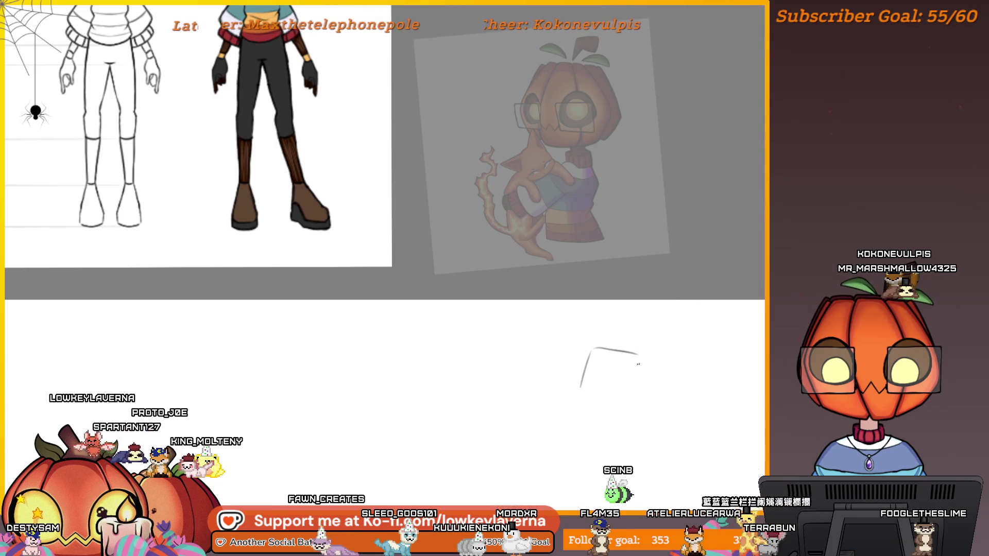
Step: Draw and darken the leaf's curved left side on the mirrored canvas
{"action": "key", "text": "m"}
{"action": "mouse_move", "coordinate": [210, 407]}
{"action": "left_mouse_down"}
{"action": "mouse_move", "coordinate": [442, 407]}
{"action": "mouse_move", "coordinate": [583, 430]}
{"action": "mouse_move", "coordinate": [620, 454]}
{"action": "left_mouse_up"}
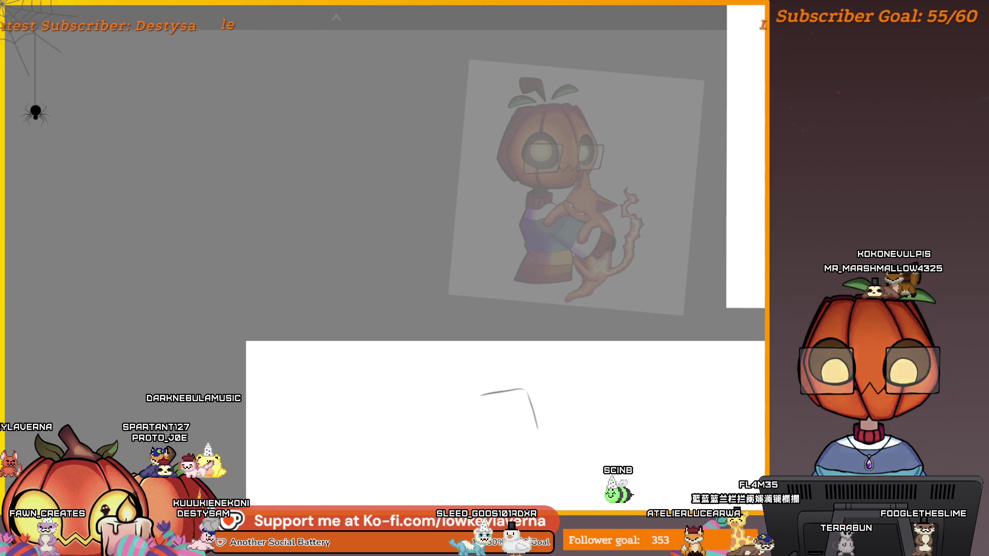
{"action": "left_click_drag", "start_coordinate": [524, 388], "coordinate": [480, 397]}
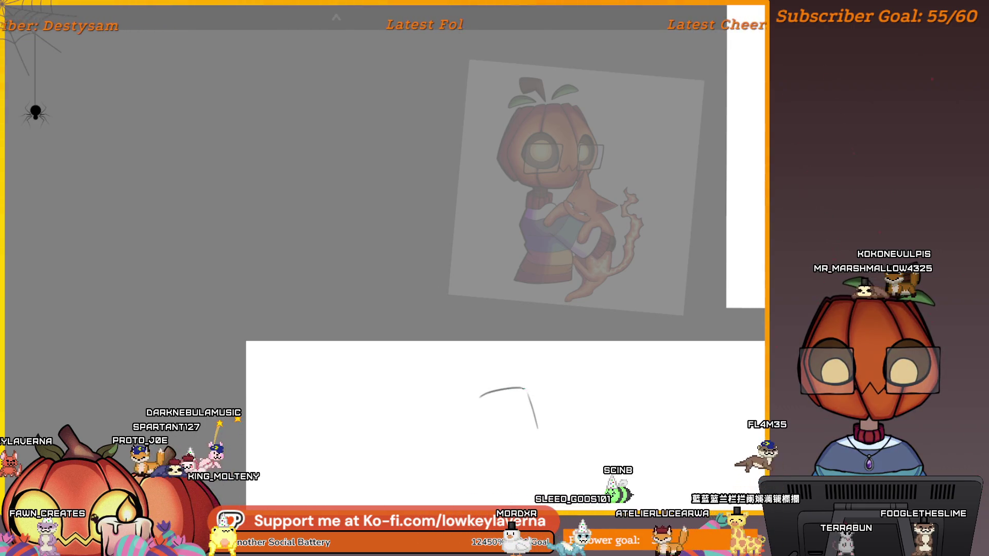
{"action": "key", "text": "ctrl+z"}
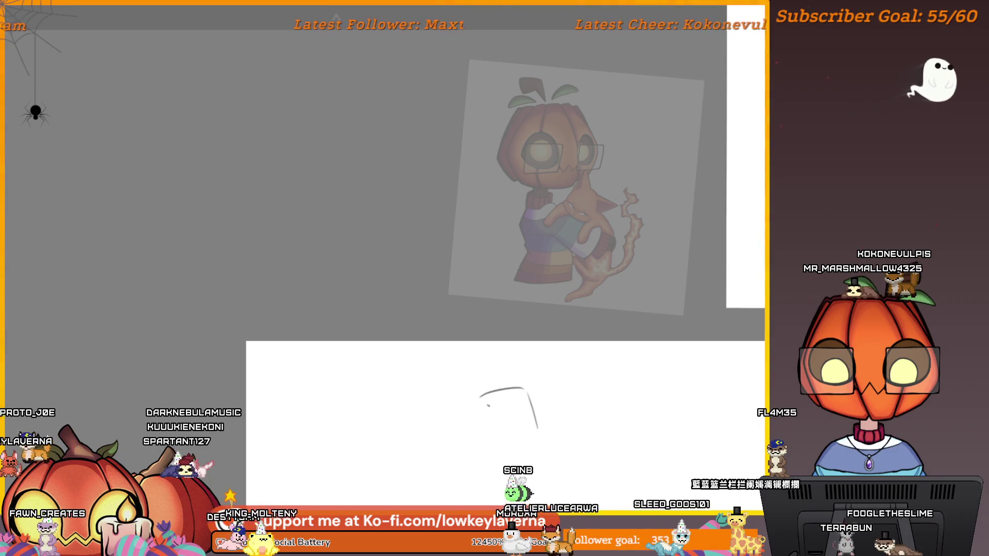
{"action": "mouse_move", "coordinate": [479, 397]}
{"action": "left_mouse_down"}
{"action": "mouse_move", "coordinate": [490, 423]}
{"action": "mouse_move", "coordinate": [519, 415]}
{"action": "left_mouse_up"}
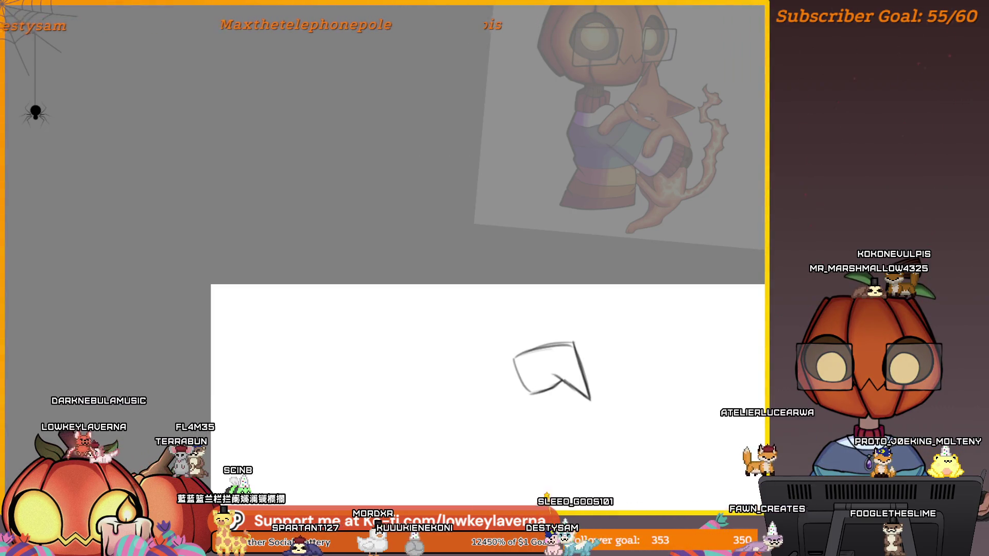
{"action": "left_click_drag", "start_coordinate": [531, 393], "coordinate": [515, 354]}
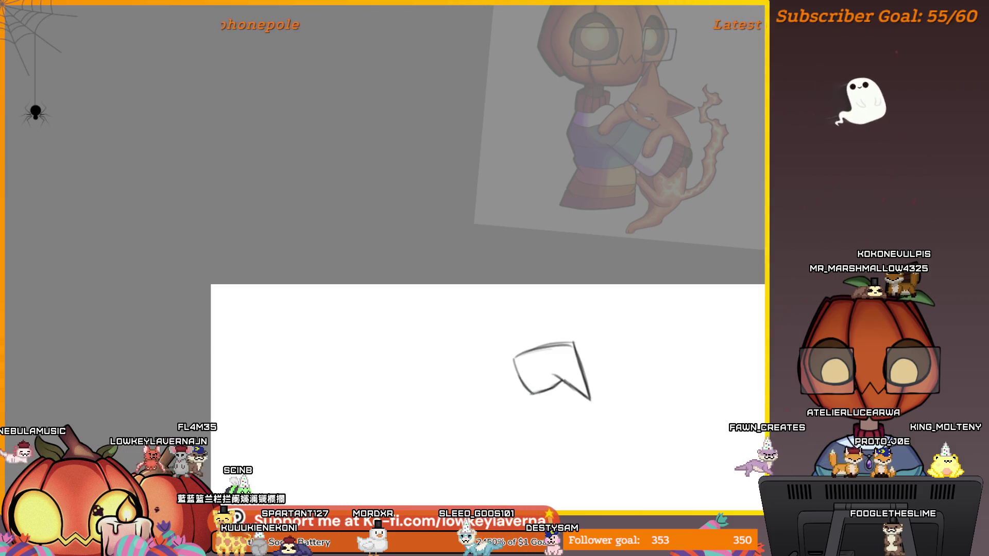
Step: Zoom in and widen the leaf slightly to the right with a free transform
{"action": "left_click_drag", "start_coordinate": [576, 327], "coordinate": [639, 323]}
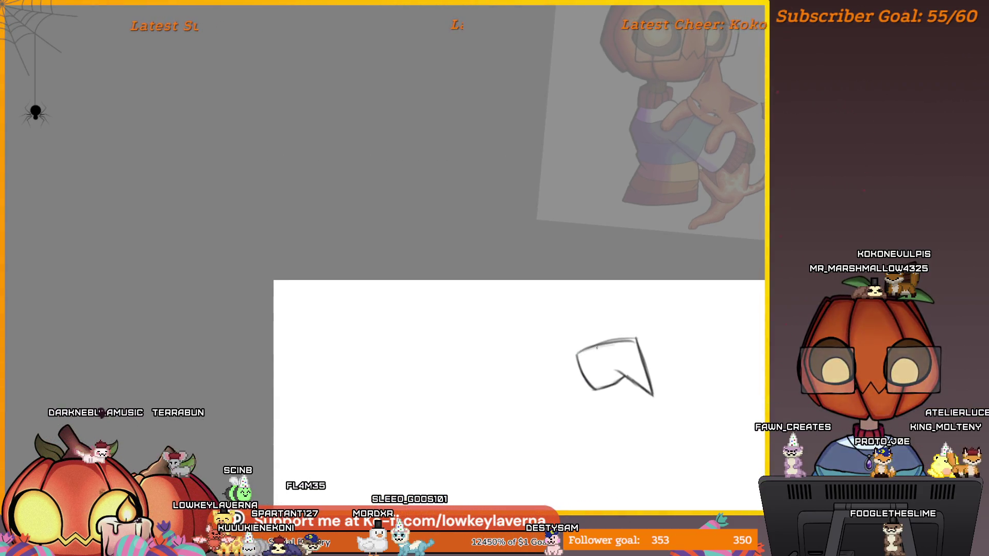
{"action": "left_click", "coordinate": [608, 339]}
{"action": "left_click_drag", "start_coordinate": [568, 361], "coordinate": [588, 341]}
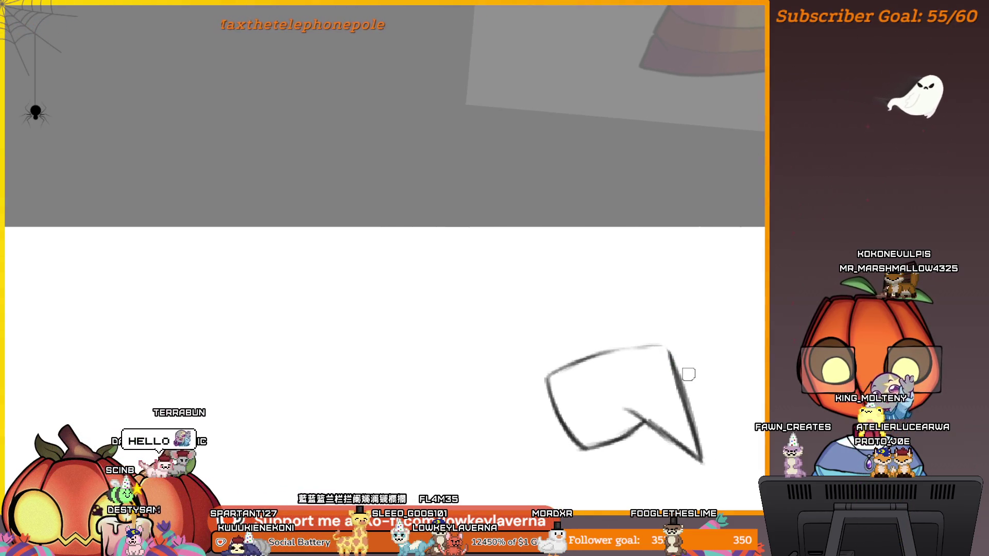
{"action": "key", "text": "ctrl+t"}
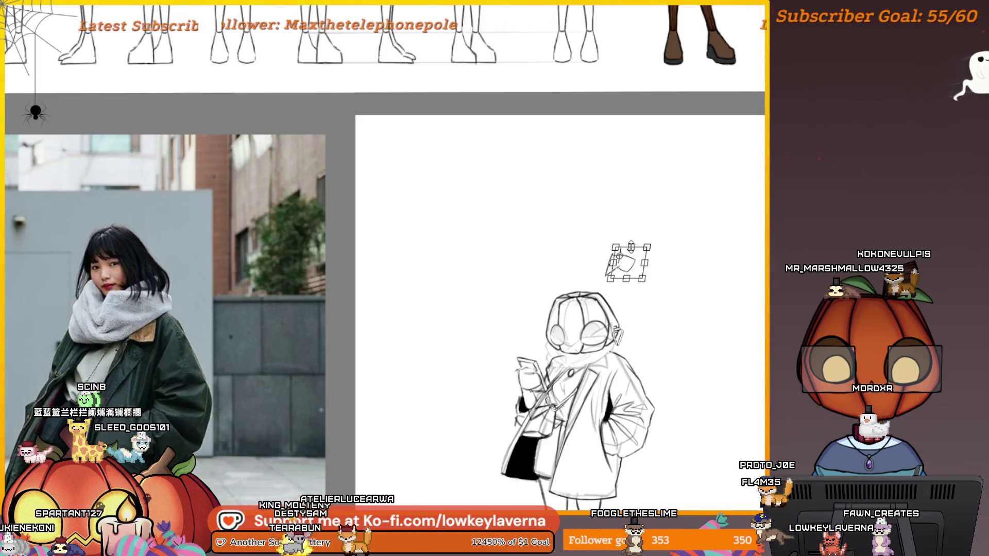
{"action": "left_click_drag", "start_coordinate": [646, 263], "coordinate": [651, 263]}
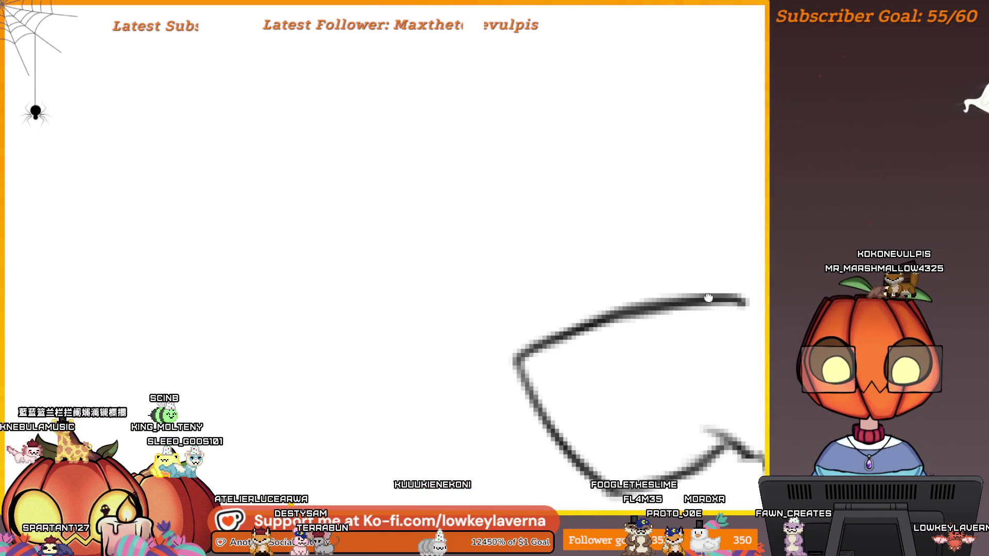
Step: Retrace the leaf's top line, left edge and bottom line darker
{"action": "mouse_move", "coordinate": [709, 298]}
{"action": "left_mouse_down"}
{"action": "mouse_move", "coordinate": [717, 265]}
{"action": "mouse_move", "coordinate": [728, 283]}
{"action": "mouse_move", "coordinate": [383, 400]}
{"action": "left_mouse_up"}
{"action": "left_click_drag", "start_coordinate": [583, 362], "coordinate": [492, 339]}
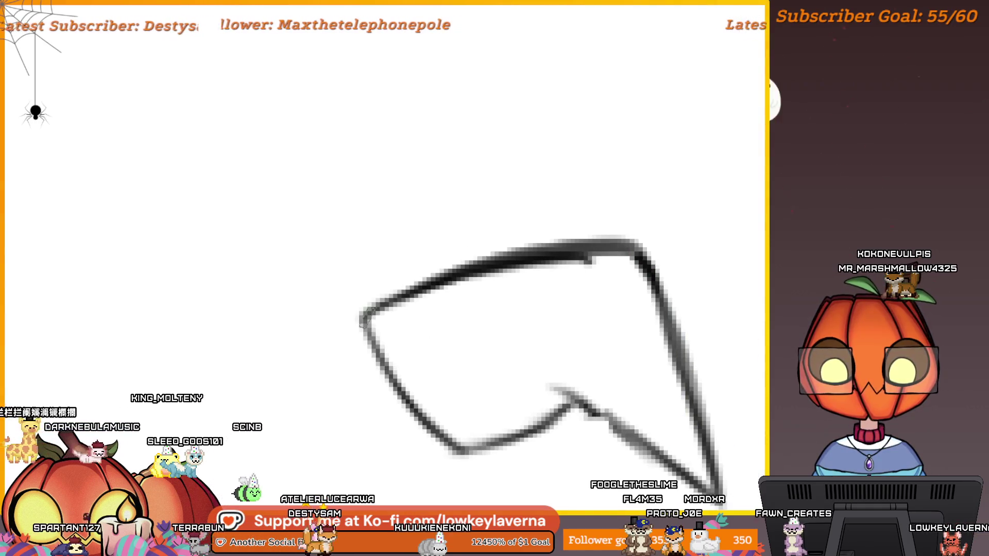
{"action": "left_click_drag", "start_coordinate": [361, 317], "coordinate": [501, 410]}
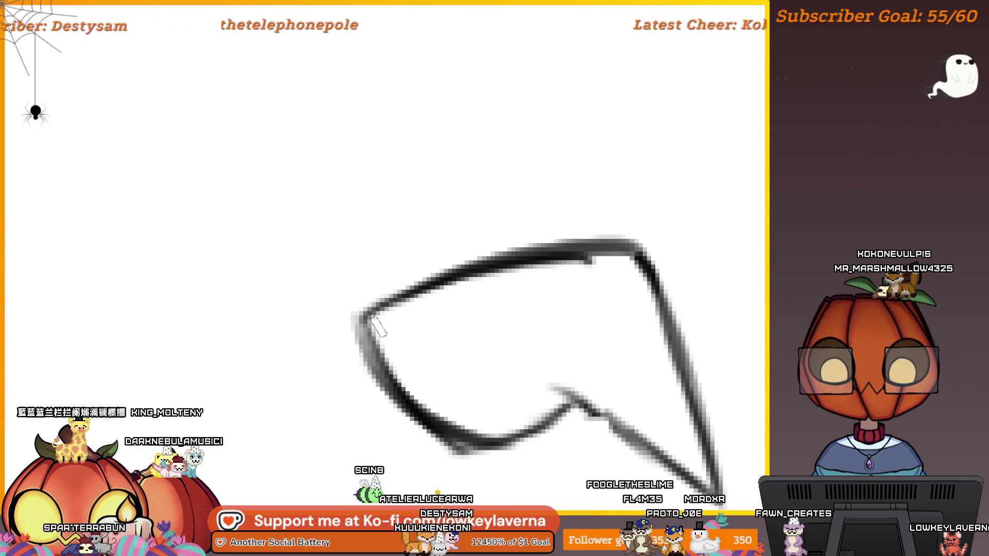
{"action": "left_click_drag", "start_coordinate": [506, 259], "coordinate": [389, 297]}
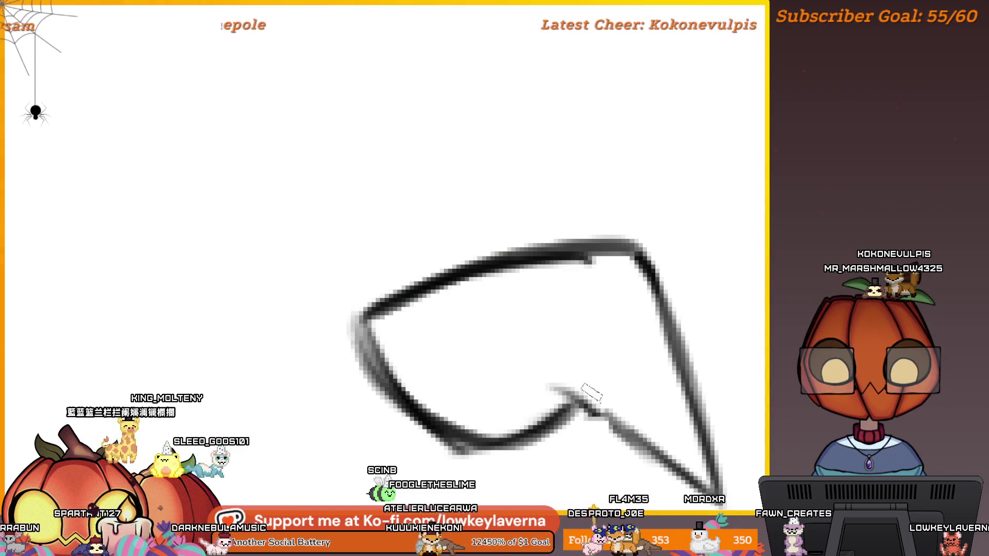
Step: Close the gap at the leaf's top-right corner
{"action": "scroll", "coordinate": [453, 247], "scroll_direction": "down", "scroll_amount": 5}
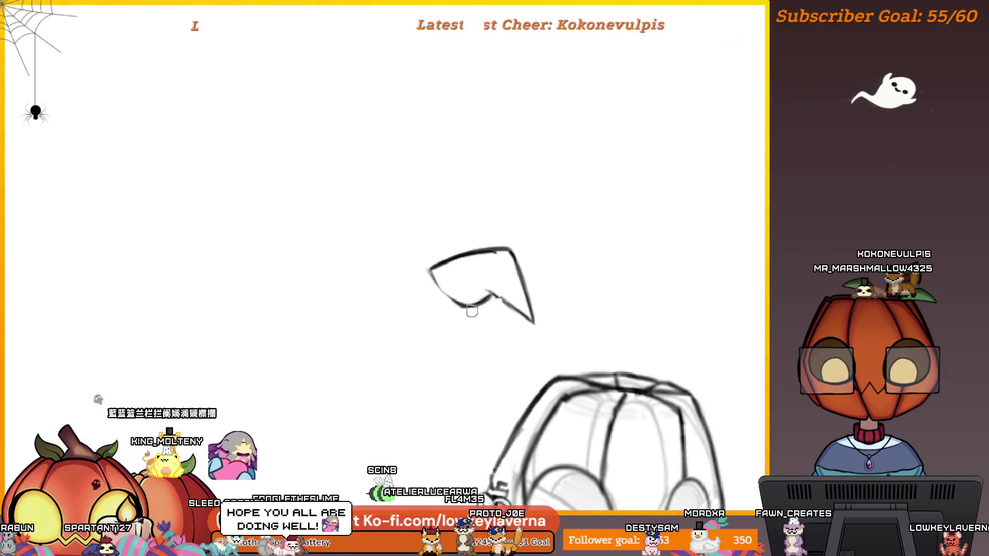
{"action": "mouse_move", "coordinate": [465, 305]}
{"action": "left_mouse_down"}
{"action": "mouse_move", "coordinate": [491, 346]}
{"action": "mouse_move", "coordinate": [603, 324]}
{"action": "left_mouse_up"}
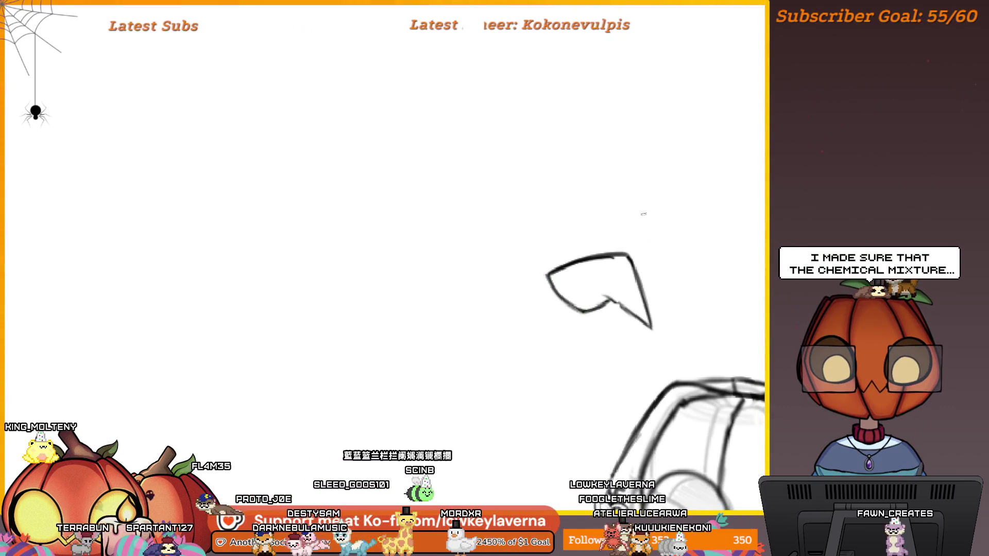
{"action": "left_click_drag", "start_coordinate": [648, 216], "coordinate": [686, 291]}
{"action": "scroll", "coordinate": [653, 321], "scroll_direction": "up", "scroll_amount": 2}
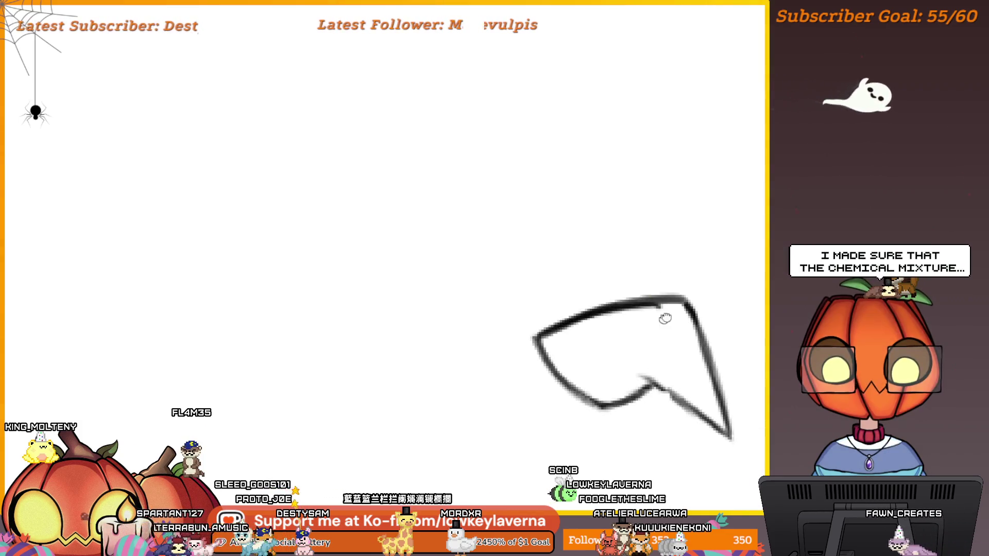
{"action": "left_click_drag", "start_coordinate": [656, 325], "coordinate": [715, 286]}
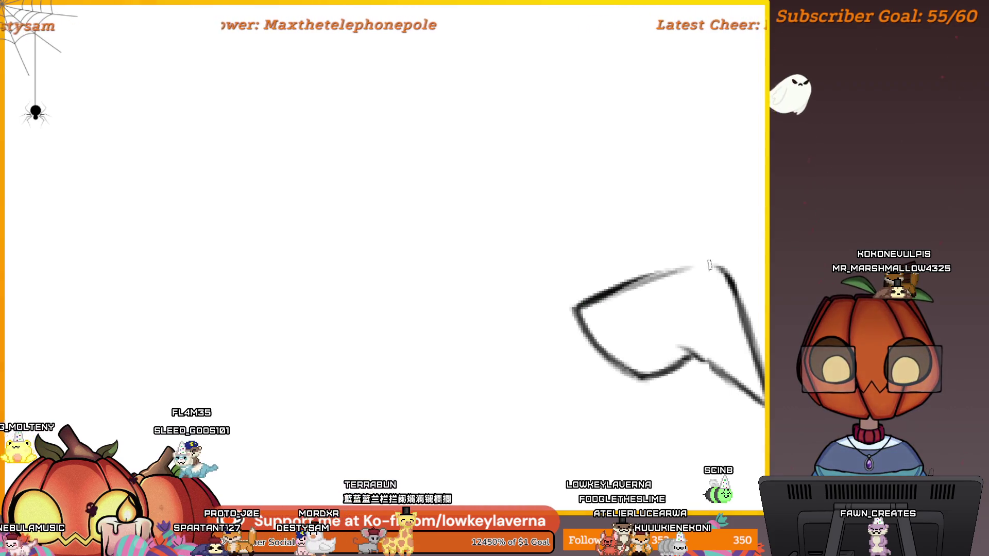
{"action": "left_click_drag", "start_coordinate": [695, 263], "coordinate": [720, 269]}
Step: Move the leaf down onto the pumpkin head and confirm its position
{"action": "scroll", "coordinate": [726, 262], "scroll_direction": "down", "scroll_amount": 2}
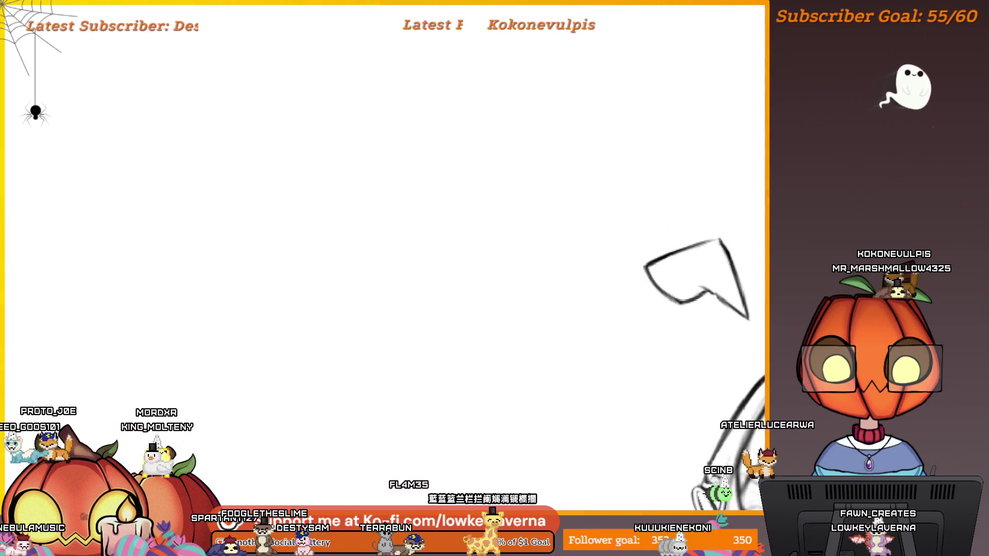
{"action": "scroll", "coordinate": [741, 186], "scroll_direction": "down", "scroll_amount": 2}
{"action": "left_click_drag", "start_coordinate": [747, 165], "coordinate": [602, 240]}
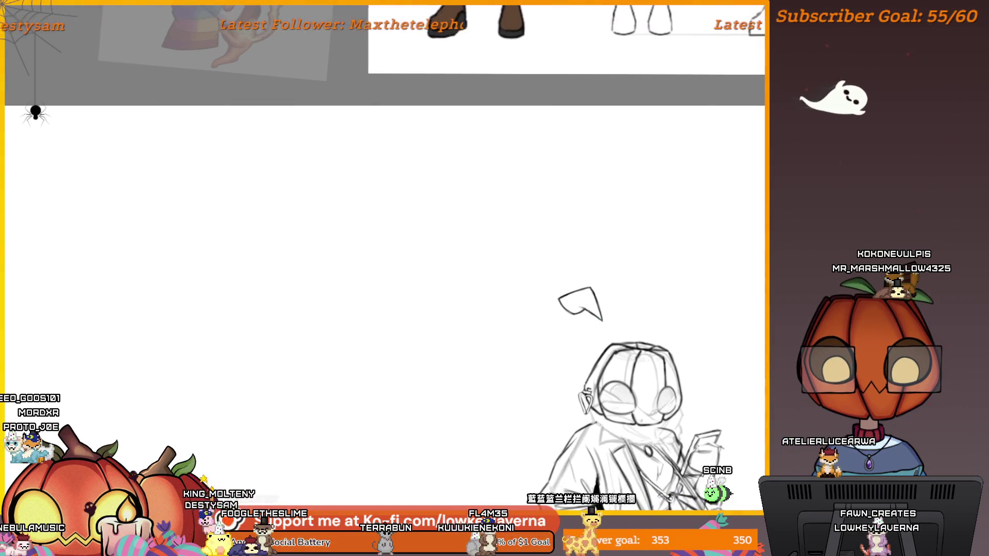
{"action": "left_click_drag", "start_coordinate": [483, 106], "coordinate": [456, 60]}
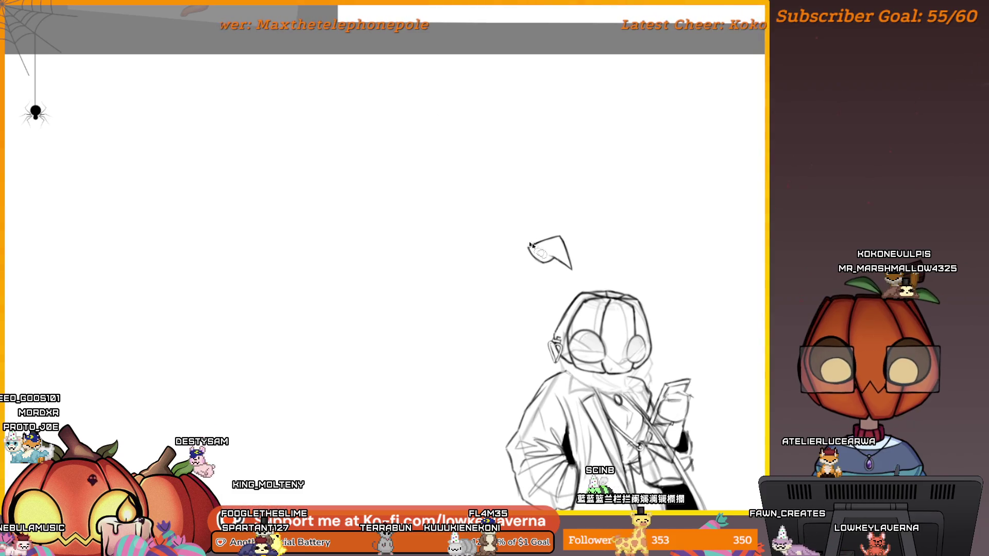
{"action": "mouse_move", "coordinate": [567, 239]}
{"action": "left_mouse_down"}
{"action": "mouse_move", "coordinate": [596, 258]}
{"action": "mouse_move", "coordinate": [603, 238]}
{"action": "mouse_move", "coordinate": [834, 284]}
{"action": "mouse_move", "coordinate": [307, 284]}
{"action": "left_mouse_up"}
{"action": "key", "text": "Return"}
{"action": "key", "text": "ctrl+0"}
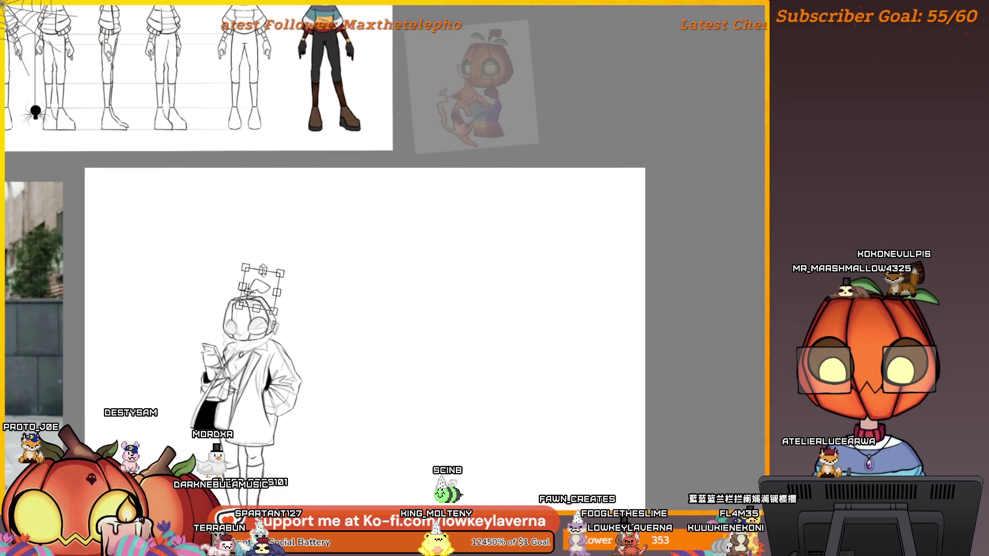
Step: Nudge and rotate the leaf on top of the pumpkin head, then commit it
{"action": "left_click_drag", "start_coordinate": [264, 287], "coordinate": [267, 286]}
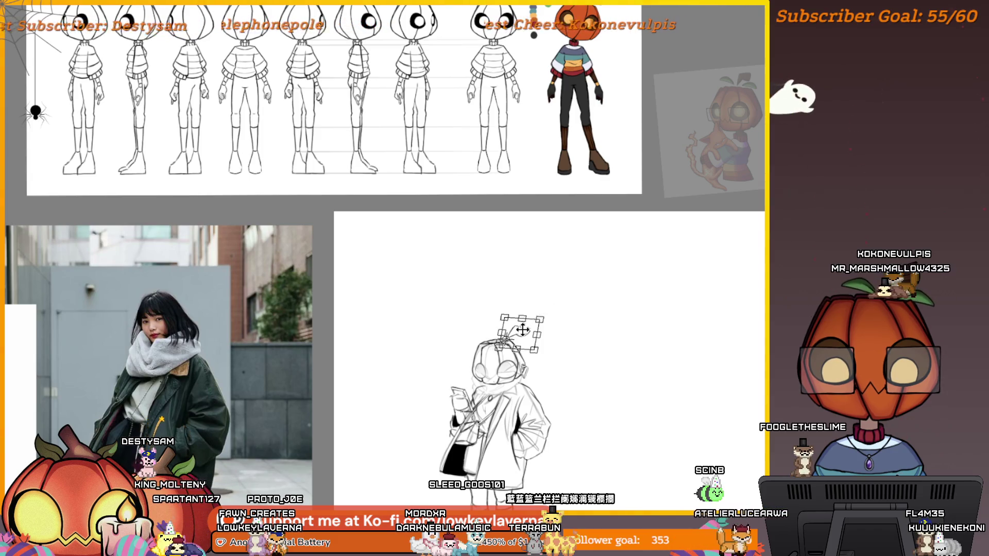
{"action": "mouse_move", "coordinate": [529, 304]}
{"action": "left_mouse_down"}
{"action": "mouse_move", "coordinate": [512, 311]}
{"action": "mouse_move", "coordinate": [525, 318]}
{"action": "left_mouse_up"}
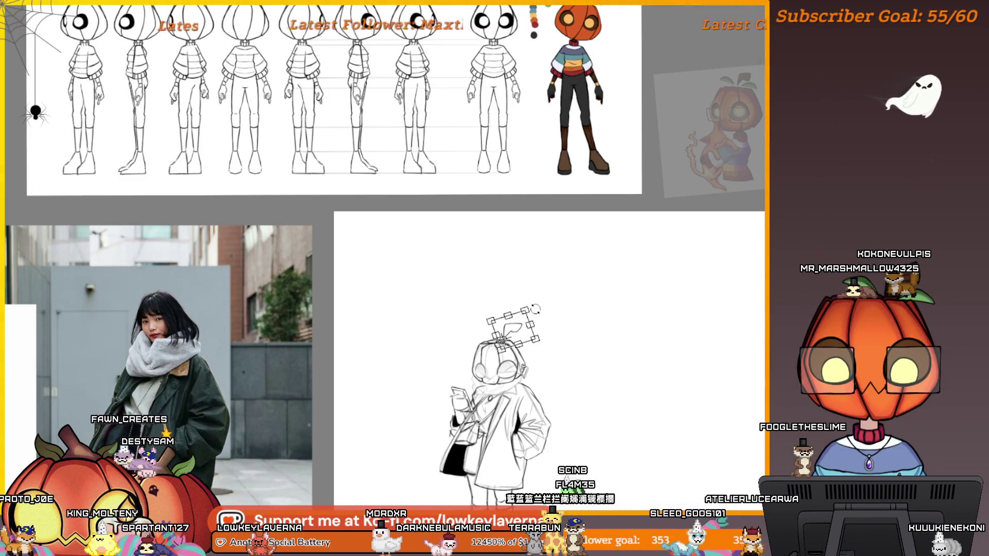
{"action": "scroll", "coordinate": [535, 309], "scroll_direction": "up", "scroll_amount": 3}
{"action": "key", "text": "Return"}
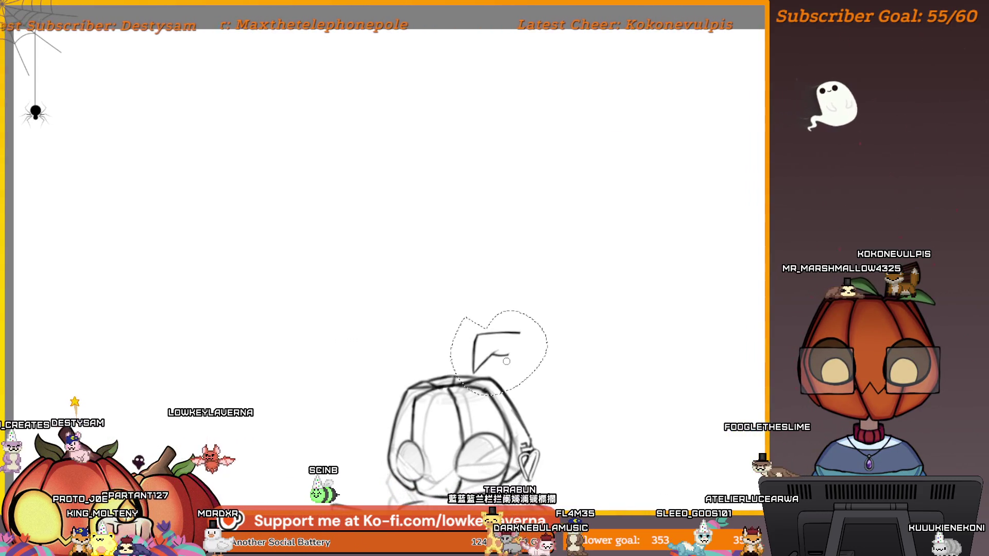
Step: Recommit the leaf's transform and add a short stroke down its right side
{"action": "key", "text": "ctrl+t"}
{"action": "left_click_drag", "start_coordinate": [498, 353], "coordinate": [530, 320]}
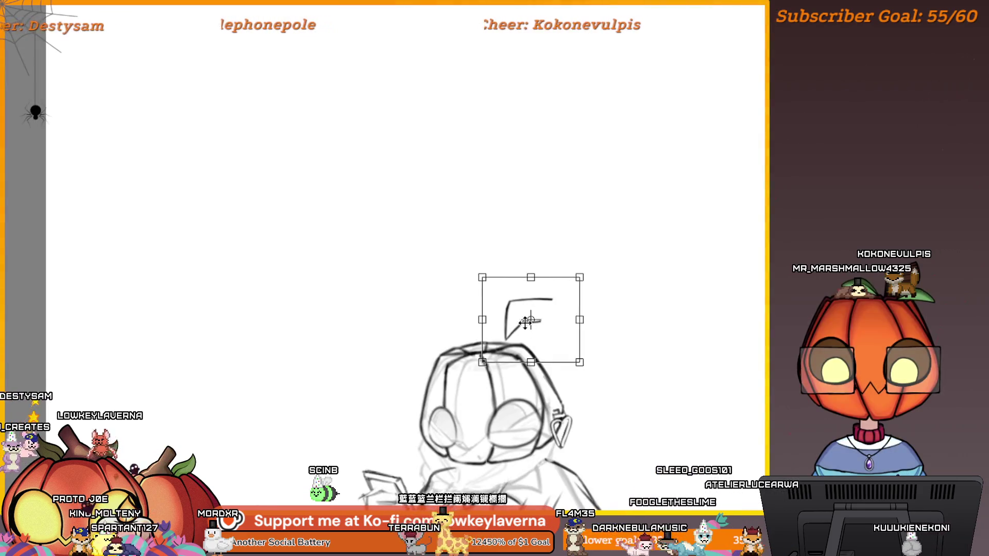
{"action": "key", "text": "Return"}
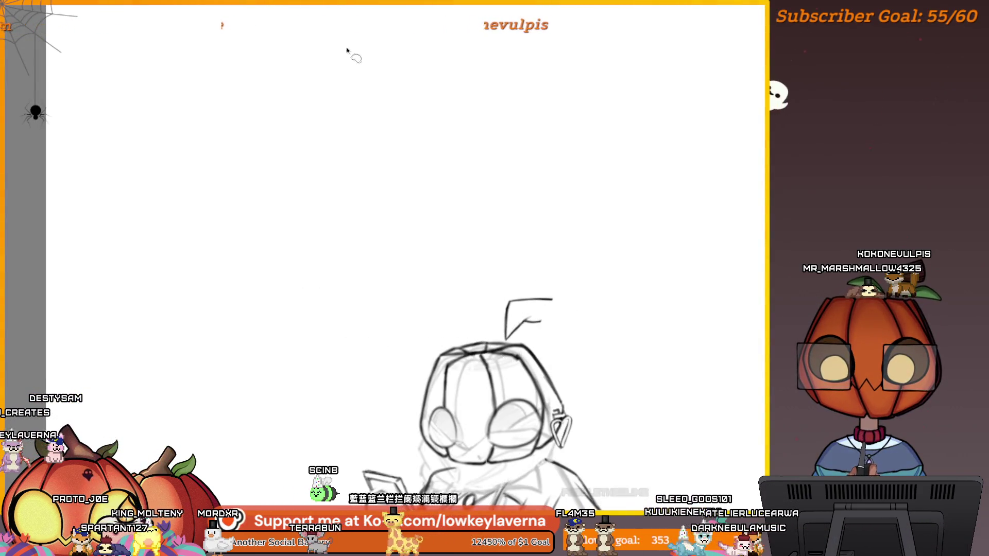
{"action": "left_click_drag", "start_coordinate": [552, 302], "coordinate": [541, 322]}
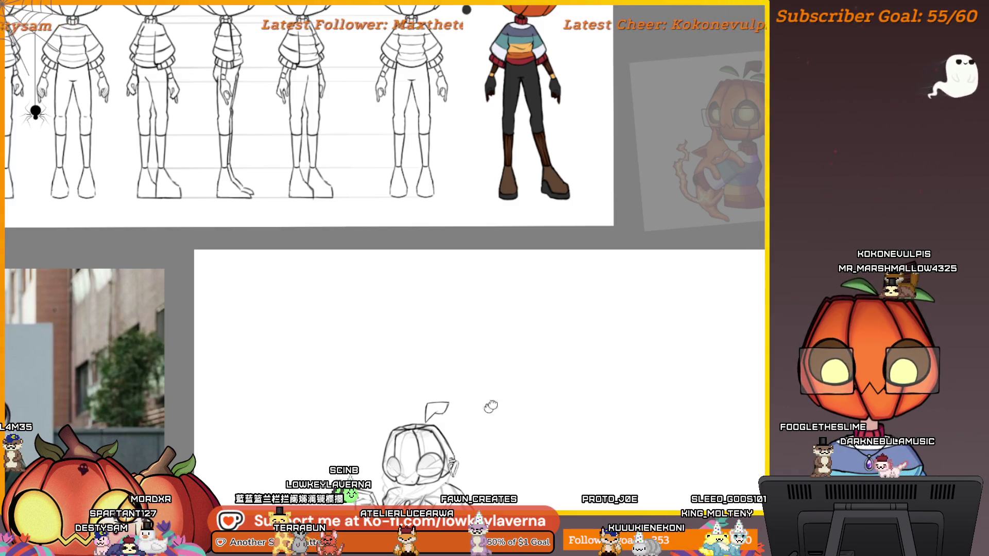
Step: Undo the stray diagonal stroke and look over the character reference sheet
{"action": "key", "text": "ctrl+z"}
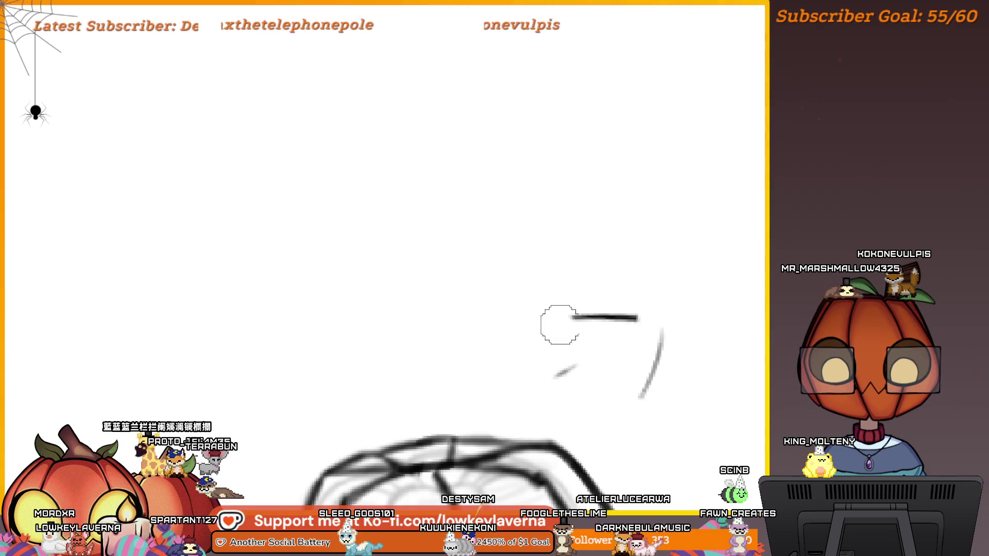
{"action": "scroll", "coordinate": [667, 275], "scroll_direction": "down", "scroll_amount": 3}
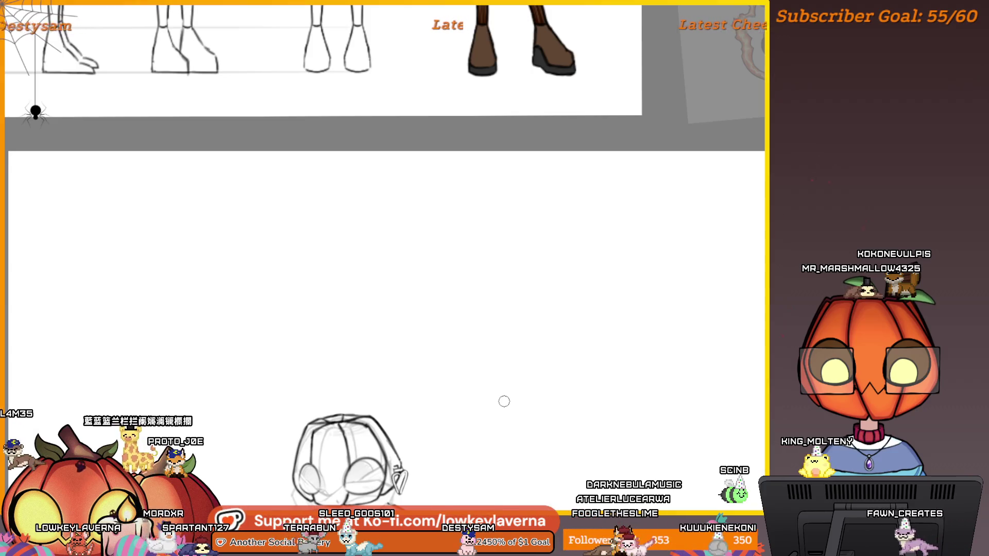
{"action": "scroll", "coordinate": [545, 334], "scroll_direction": "down", "scroll_amount": 3}
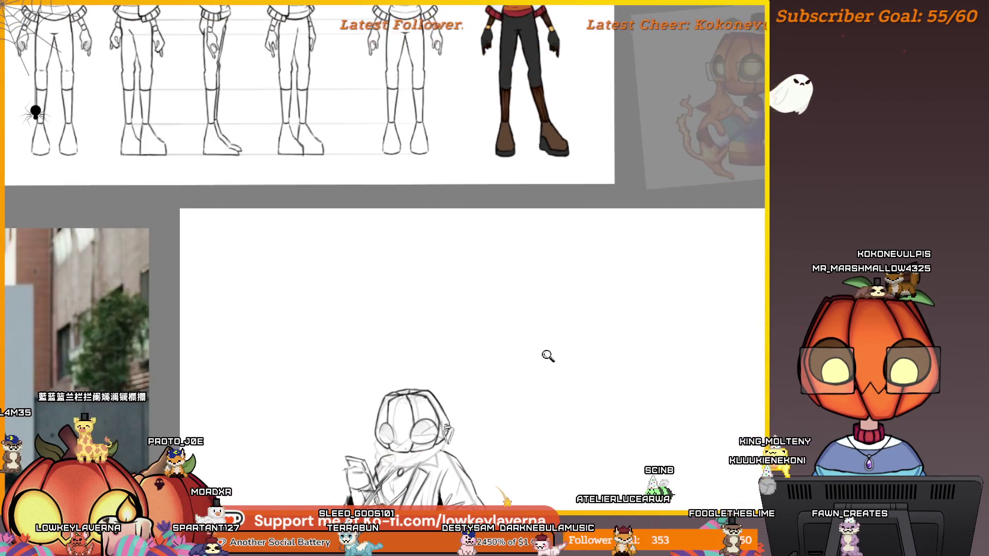
{"action": "left_click_drag", "start_coordinate": [490, 357], "coordinate": [512, 426]}
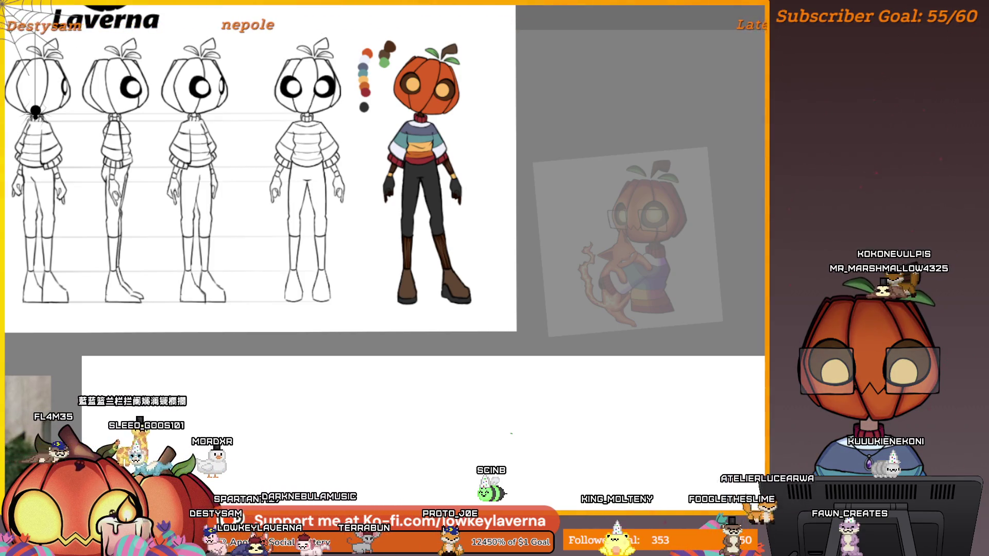
{"action": "scroll", "coordinate": [524, 427], "scroll_direction": "up", "scroll_amount": 10}
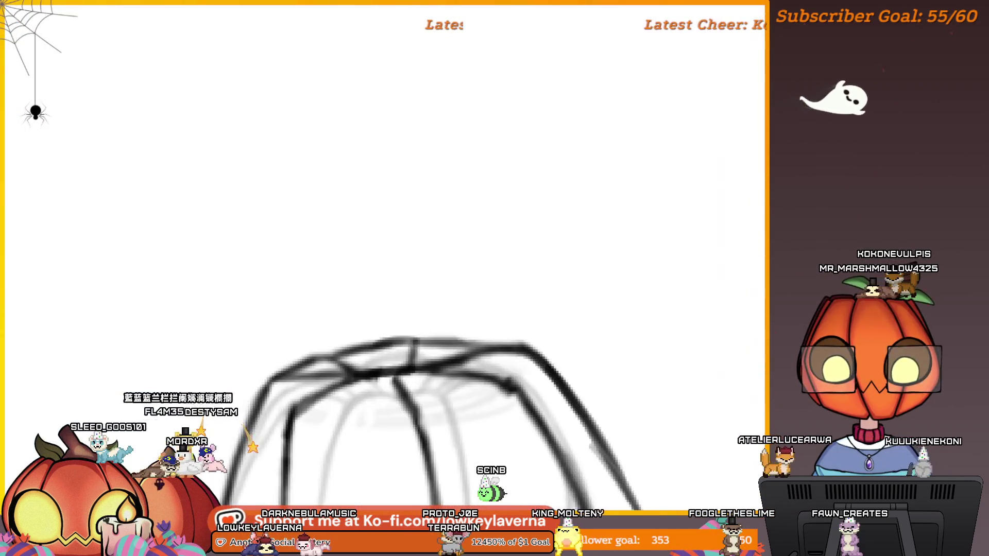
Step: Sketch a pointed leaf shape above the head, discarding its lower curve
{"action": "mouse_move", "coordinate": [462, 352]}
{"action": "left_mouse_down"}
{"action": "mouse_move", "coordinate": [521, 276]}
{"action": "mouse_move", "coordinate": [664, 341]}
{"action": "left_mouse_up"}
{"action": "left_click_drag", "start_coordinate": [533, 317], "coordinate": [669, 343]}
{"action": "key", "text": "ctrl+z"}
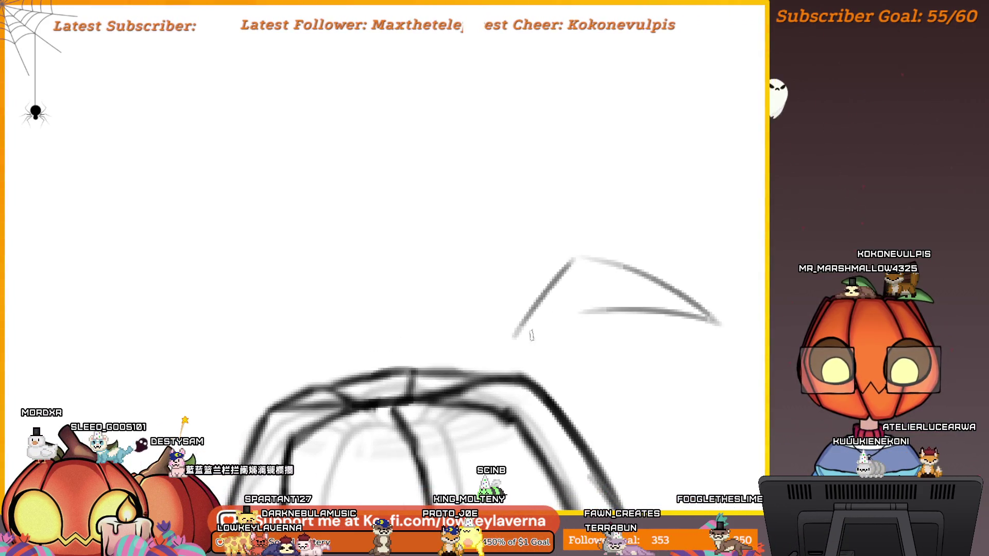
Step: Draw a stroke from the leaf's lower-left tip to the start of its lower curve
{"action": "left_click_drag", "start_coordinate": [513, 339], "coordinate": [579, 309]}
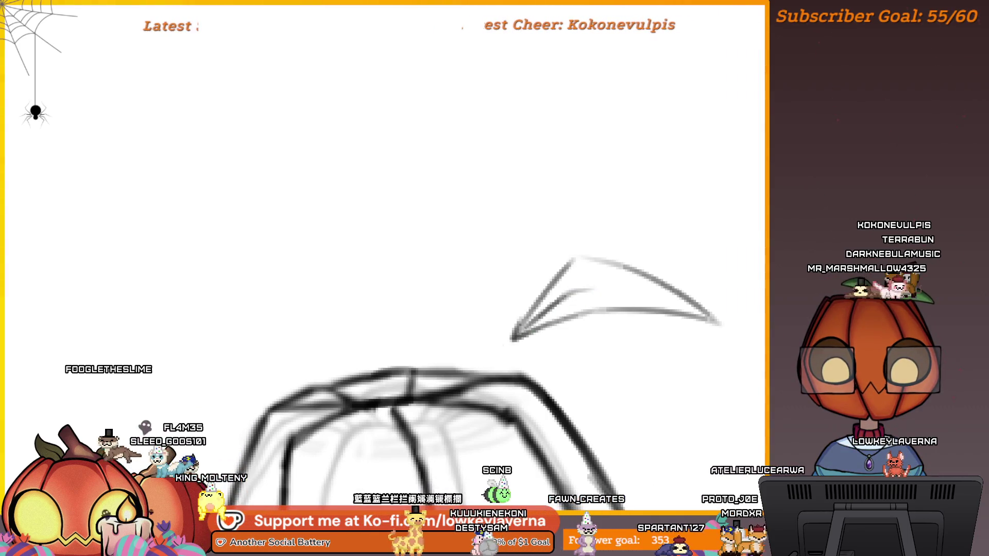
Step: Look over the coloured character reference sheet, including the character's legs
{"action": "scroll", "coordinate": [635, 162], "scroll_direction": "down", "scroll_amount": 3}
{"action": "scroll", "coordinate": [635, 162], "scroll_direction": "up", "scroll_amount": 3}
{"action": "scroll", "coordinate": [635, 162], "scroll_direction": "down", "scroll_amount": 3}
{"action": "key", "text": "alt+Tab"}
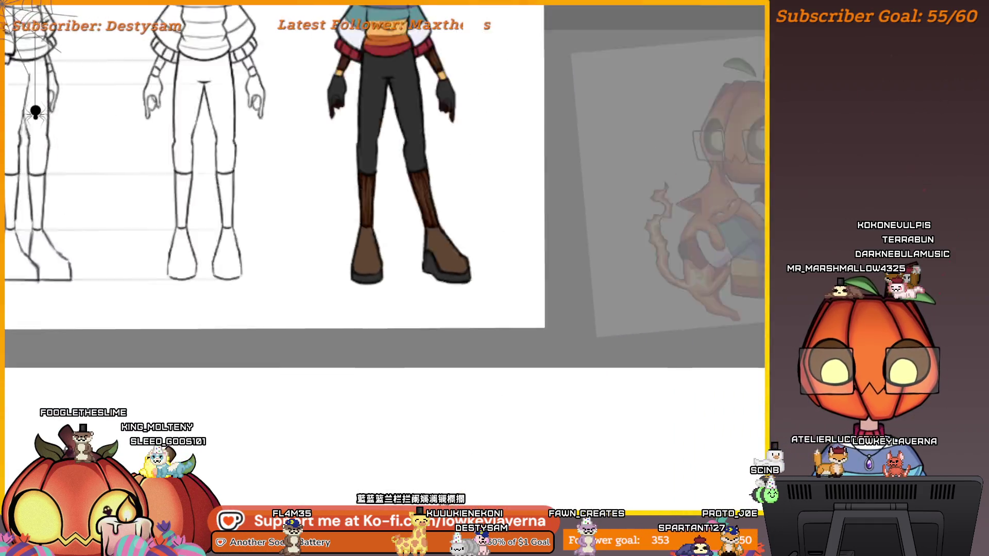
{"action": "scroll", "coordinate": [450, 489], "scroll_direction": "up", "scroll_amount": 3}
{"action": "scroll", "coordinate": [500, 426], "scroll_direction": "down", "scroll_amount": 2}
{"action": "scroll", "coordinate": [512, 464], "scroll_direction": "up", "scroll_amount": 2}
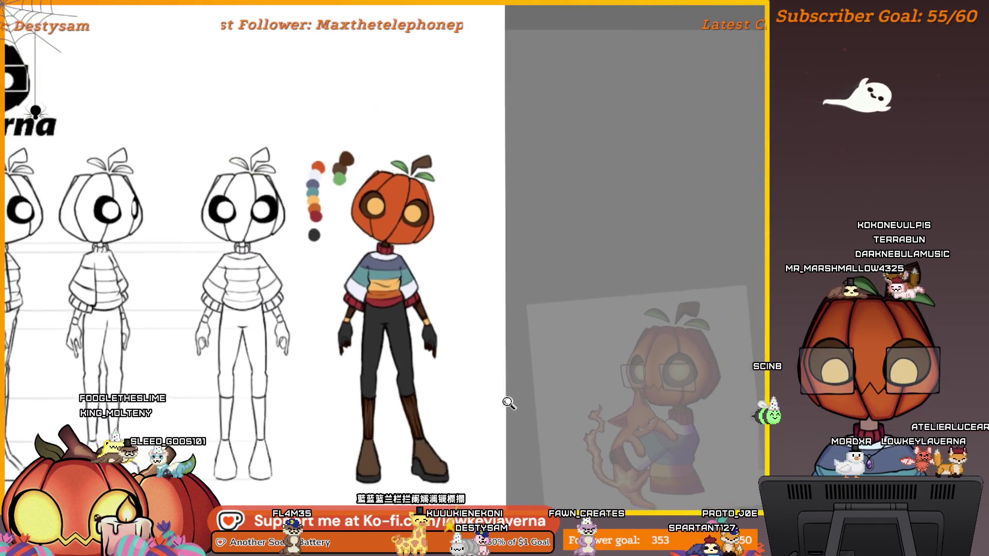
{"action": "scroll", "coordinate": [510, 402], "scroll_direction": "down", "scroll_amount": 2}
{"action": "scroll", "coordinate": [567, 360], "scroll_direction": "up", "scroll_amount": 2}
{"action": "left_click_drag", "start_coordinate": [567, 361], "coordinate": [610, 317]}
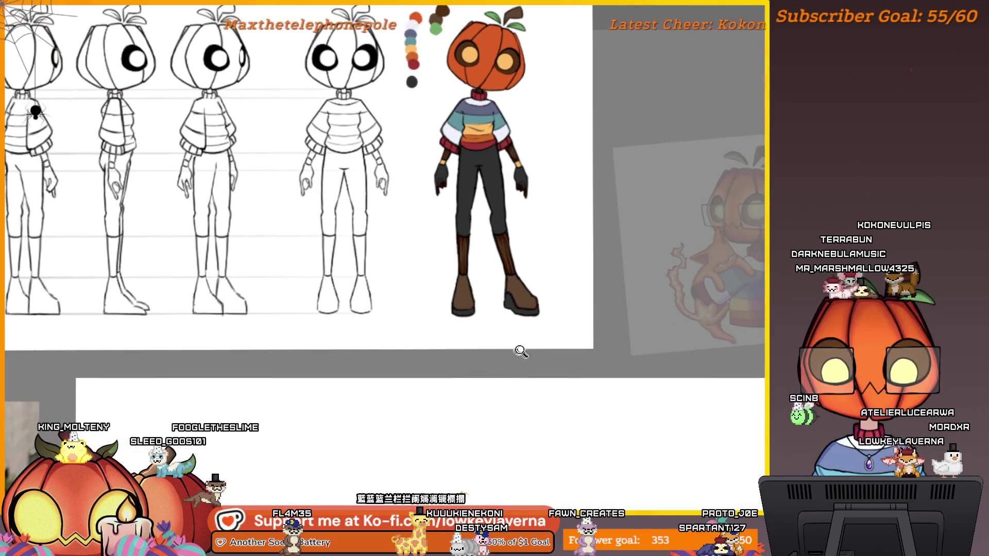
{"action": "scroll", "coordinate": [517, 354], "scroll_direction": "down", "scroll_amount": 2}
{"action": "scroll", "coordinate": [516, 354], "scroll_direction": "up", "scroll_amount": 3}
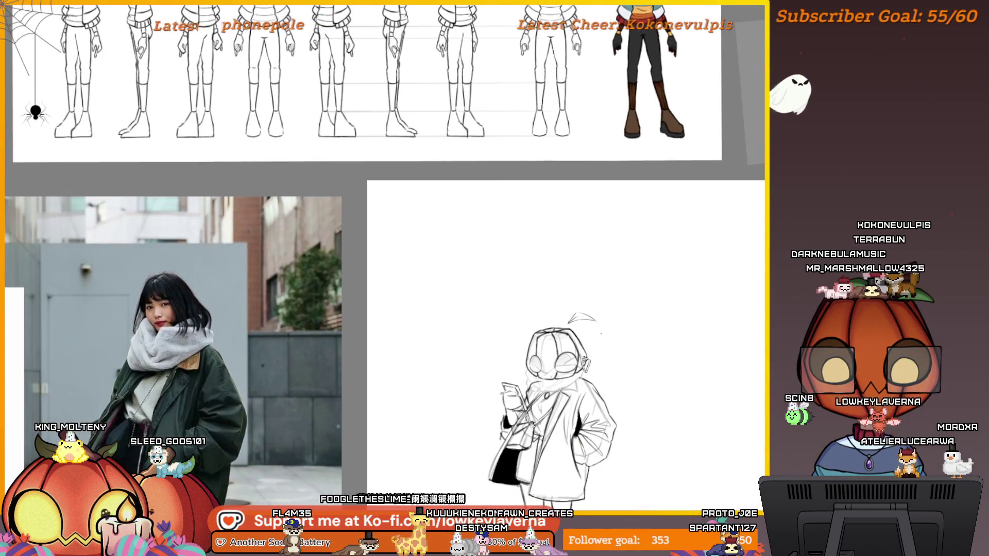
{"action": "scroll", "coordinate": [602, 335], "scroll_direction": "up", "scroll_amount": 3}
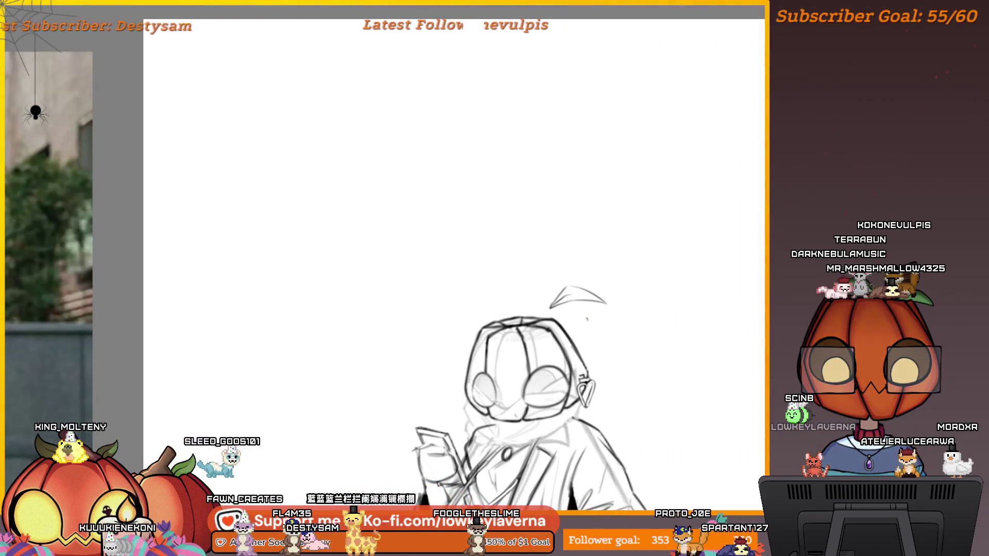
{"action": "scroll", "coordinate": [614, 287], "scroll_direction": "up", "scroll_amount": 4}
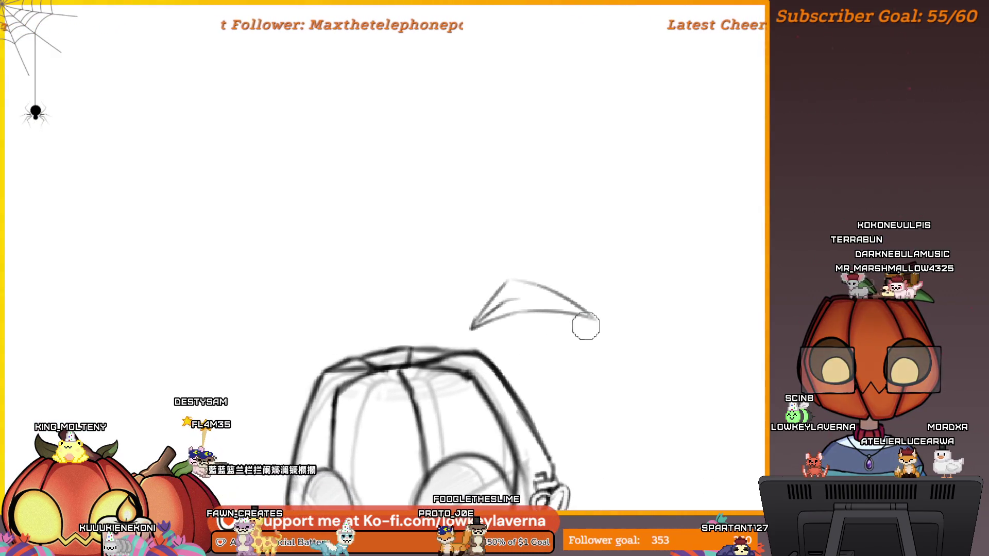
{"action": "scroll", "coordinate": [644, 256], "scroll_direction": "down", "scroll_amount": 5}
Step: Return to the sketch and undo the leaf outline's upper edge
{"action": "left_click_drag", "start_coordinate": [746, 287], "coordinate": [249, 400]}
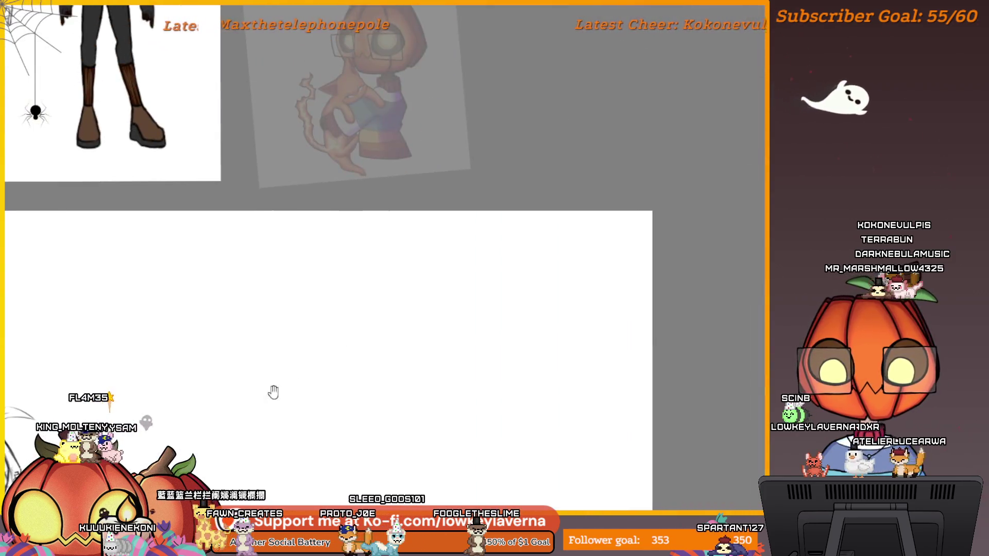
{"action": "scroll", "coordinate": [250, 400], "scroll_direction": "up", "scroll_amount": 3}
{"action": "scroll", "coordinate": [415, 315], "scroll_direction": "up", "scroll_amount": 4}
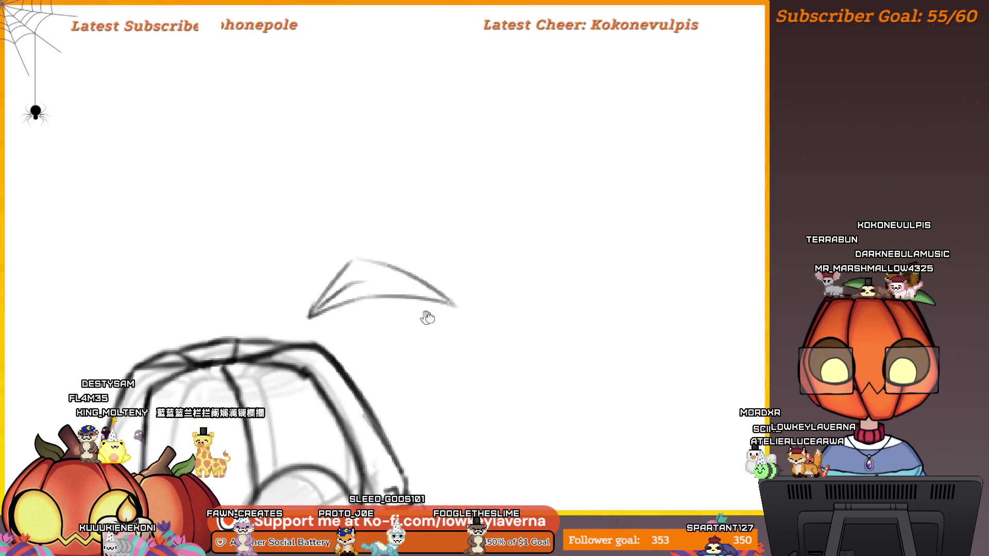
{"action": "key", "text": "ctrl+z"}
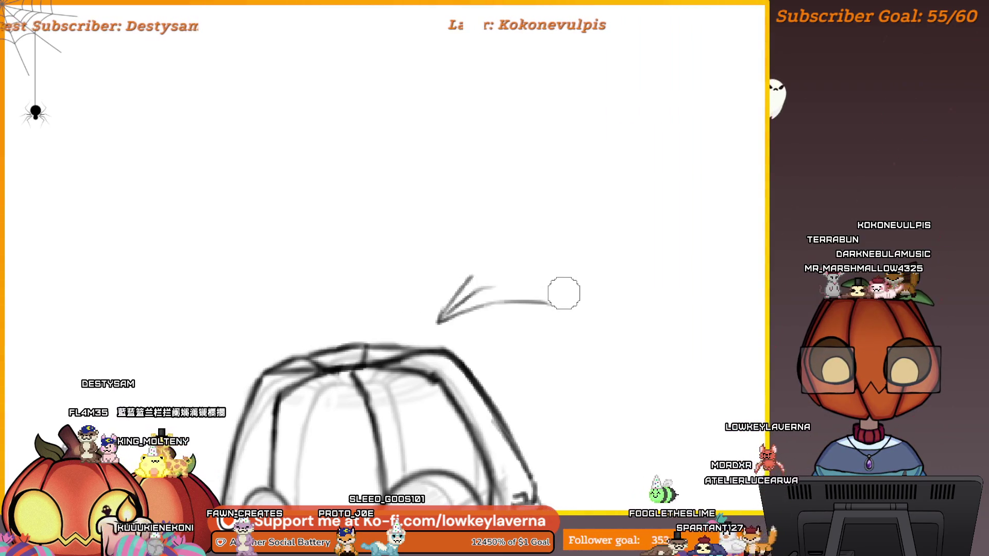
Step: Redraw the leaf's curved upper arc, erasing and retracing it more darkly
{"action": "left_click_drag", "start_coordinate": [564, 293], "coordinate": [463, 288]}
{"action": "scroll", "coordinate": [657, 351], "scroll_direction": "up", "scroll_amount": 5}
{"action": "mouse_move", "coordinate": [648, 320]}
{"action": "left_mouse_down"}
{"action": "mouse_move", "coordinate": [474, 357]}
{"action": "mouse_move", "coordinate": [552, 283]}
{"action": "left_mouse_up"}
{"action": "mouse_move", "coordinate": [716, 296]}
{"action": "left_mouse_down"}
{"action": "mouse_move", "coordinate": [731, 307]}
{"action": "mouse_move", "coordinate": [419, 392]}
{"action": "left_mouse_up"}
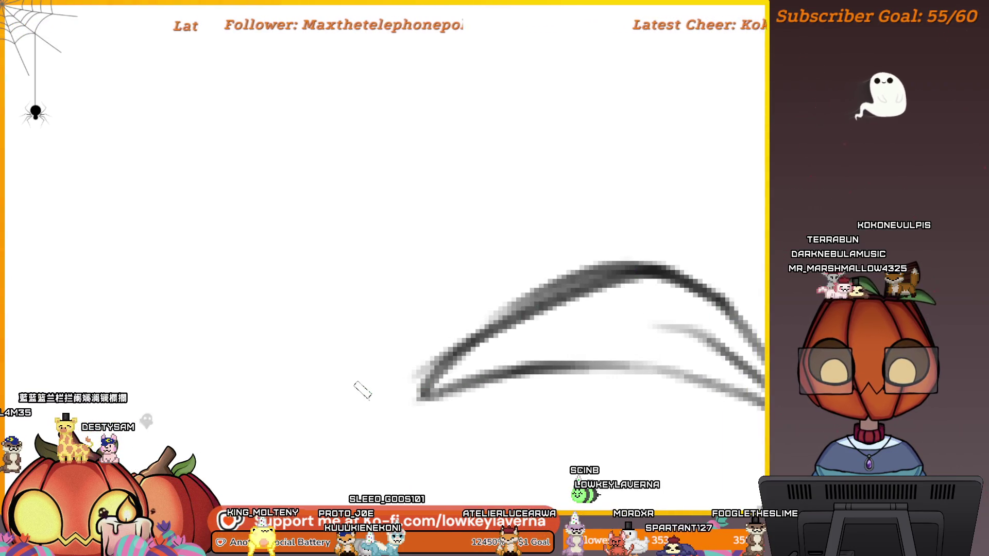
{"action": "left_click_drag", "start_coordinate": [651, 240], "coordinate": [298, 388]}
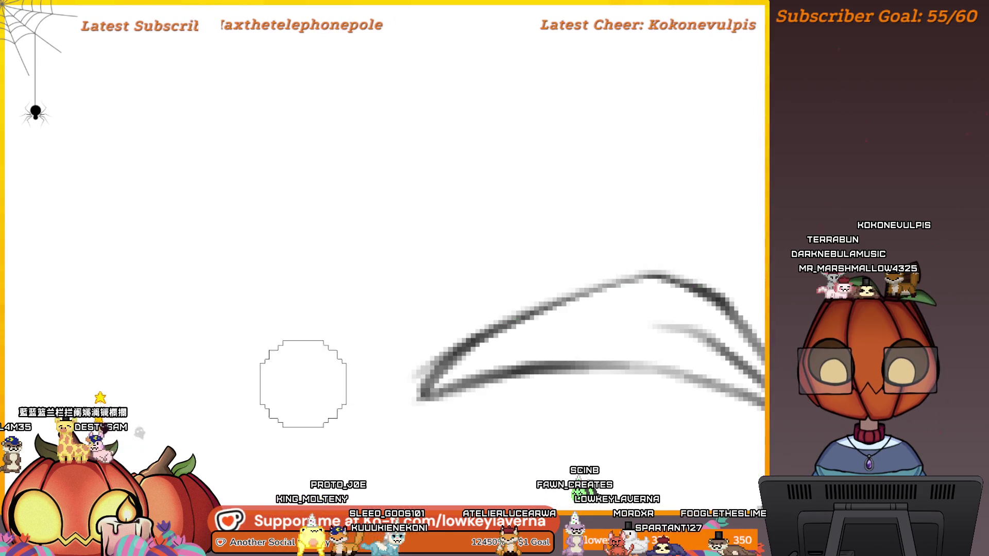
{"action": "mouse_move", "coordinate": [660, 275]}
{"action": "left_mouse_down"}
{"action": "mouse_move", "coordinate": [464, 355]}
{"action": "mouse_move", "coordinate": [407, 394]}
{"action": "left_mouse_up"}
{"action": "scroll", "coordinate": [659, 330], "scroll_direction": "down", "scroll_amount": 5}
{"action": "scroll", "coordinate": [721, 345], "scroll_direction": "up", "scroll_amount": 3}
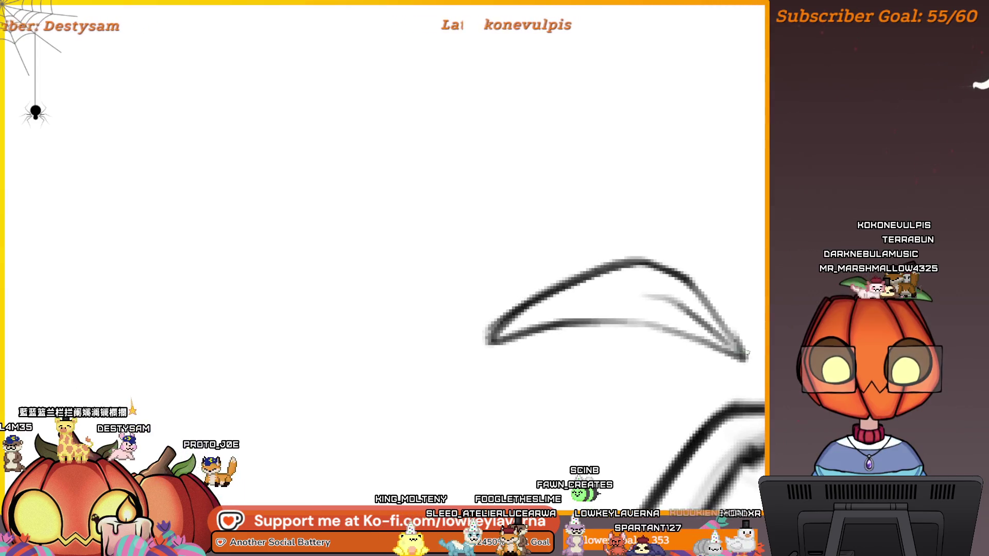
Step: Erase the rough lower curve and redraw the leaf's lower edge smoothly
{"action": "left_click_drag", "start_coordinate": [729, 343], "coordinate": [709, 358]}
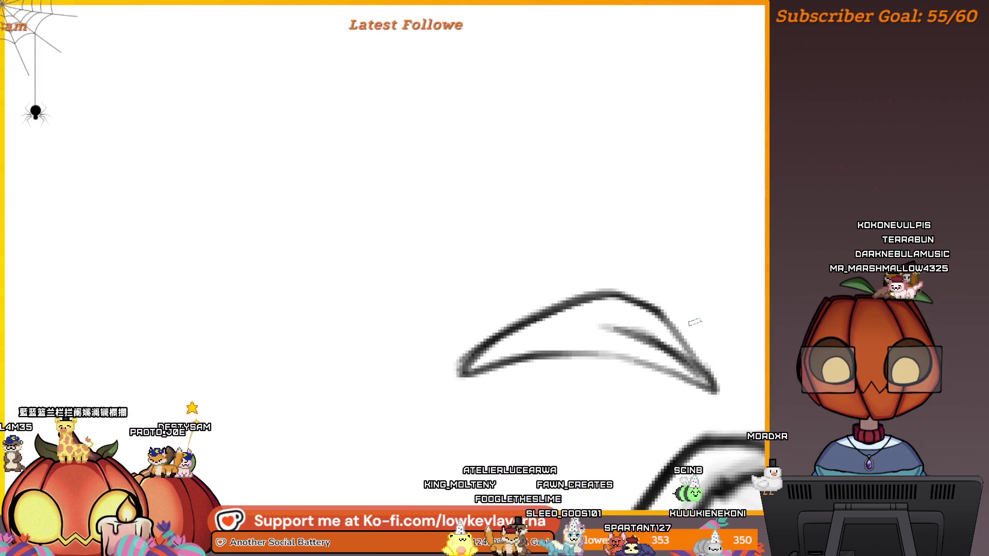
{"action": "mouse_move", "coordinate": [623, 369]}
{"action": "left_mouse_down"}
{"action": "mouse_move", "coordinate": [490, 331]}
{"action": "mouse_move", "coordinate": [577, 322]}
{"action": "mouse_move", "coordinate": [623, 335]}
{"action": "left_mouse_up"}
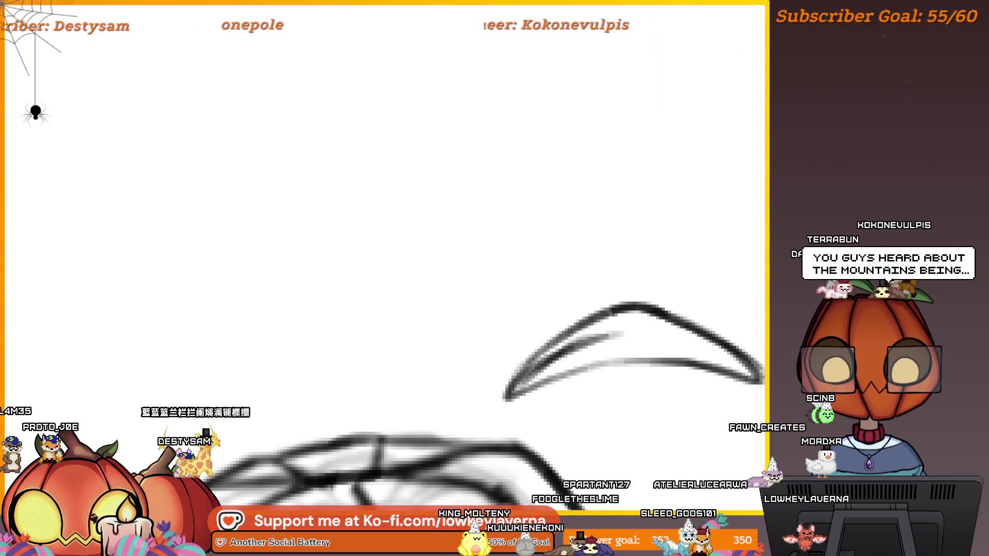
{"action": "scroll", "coordinate": [691, 378], "scroll_direction": "down", "scroll_amount": 3}
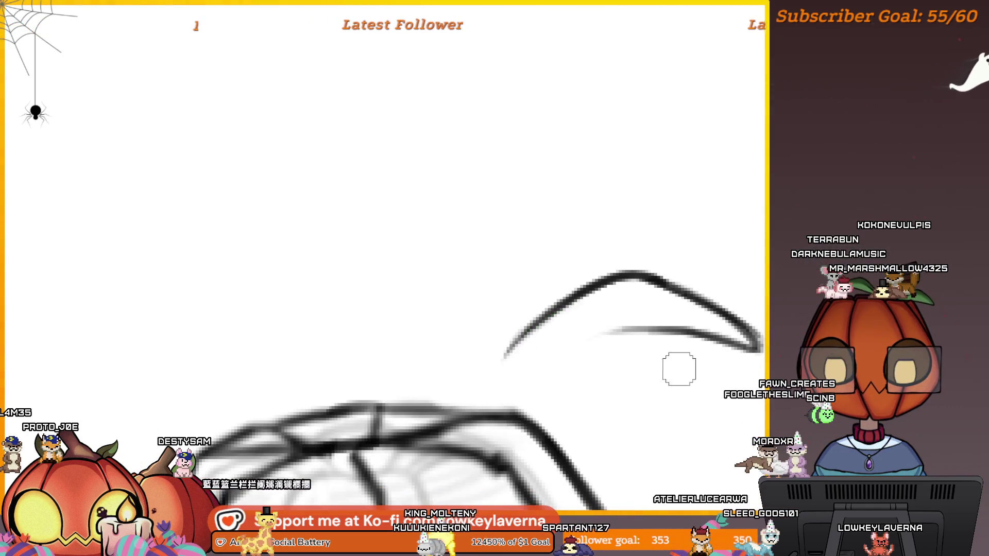
{"action": "mouse_move", "coordinate": [753, 370]}
{"action": "left_mouse_down"}
{"action": "mouse_move", "coordinate": [668, 329]}
{"action": "mouse_move", "coordinate": [508, 375]}
{"action": "left_mouse_up"}
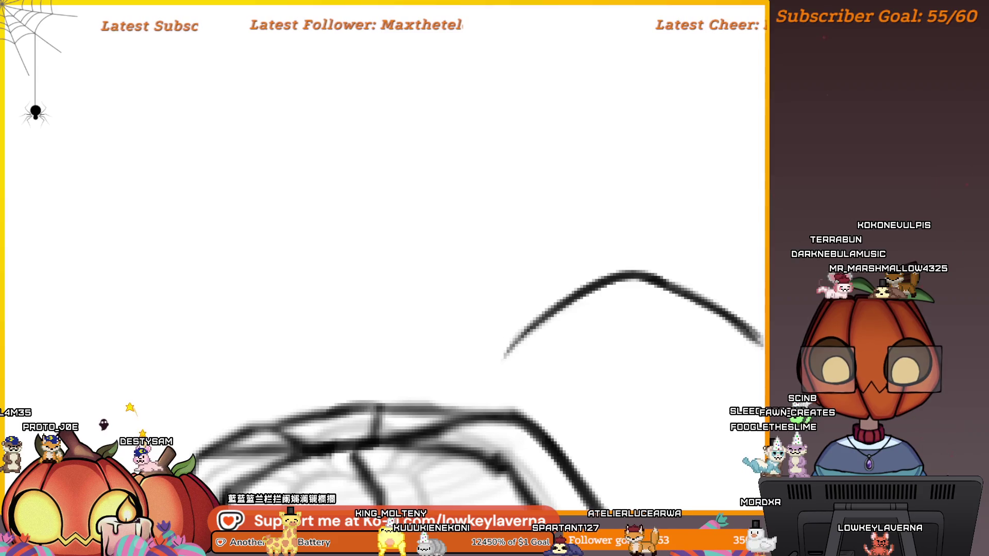
{"action": "left_click_drag", "start_coordinate": [761, 342], "coordinate": [504, 360]}
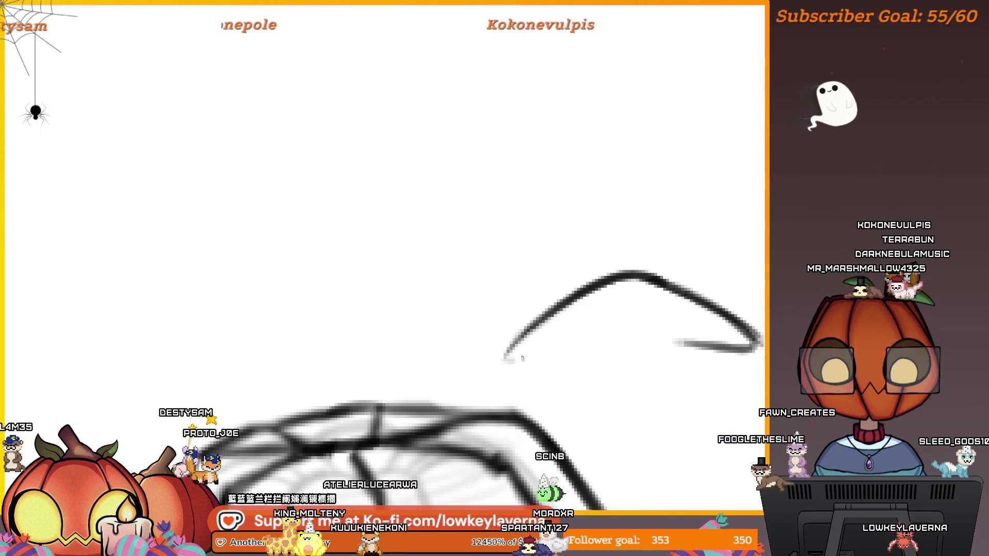
{"action": "key", "text": "ctrl+z"}
{"action": "left_click_drag", "start_coordinate": [718, 343], "coordinate": [503, 360]}
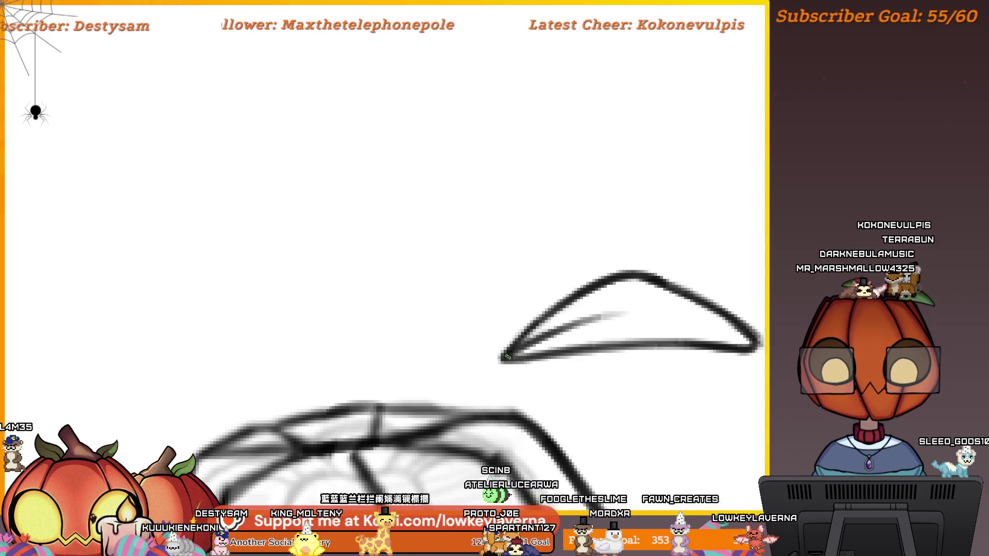
{"action": "key", "text": "ctrl+0"}
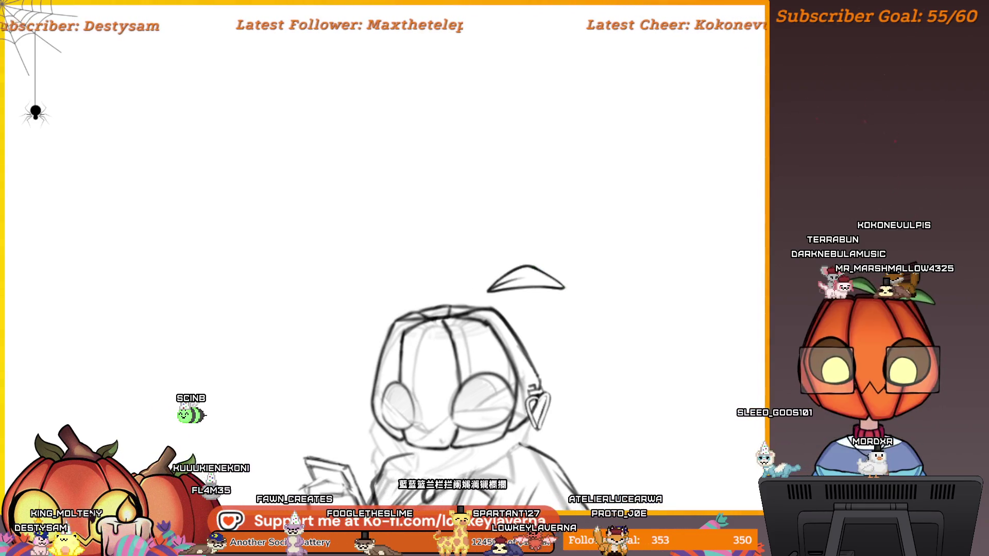
Step: Mirror the leaf horizontally, tilt it about 10° clockwise on the left of the crown, and commit
{"action": "left_click_drag", "start_coordinate": [480, 281], "coordinate": [481, 288]}
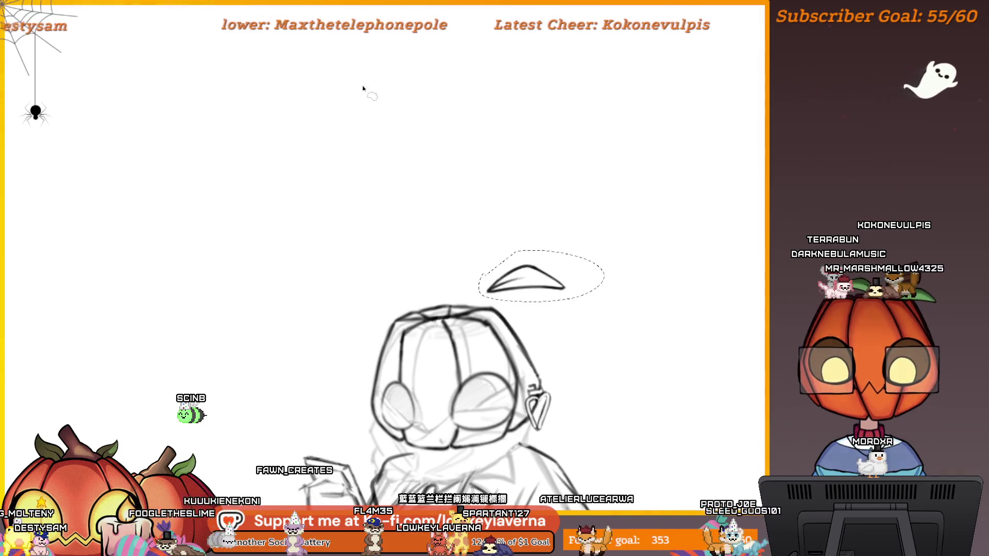
{"action": "key", "text": "ctrl+t"}
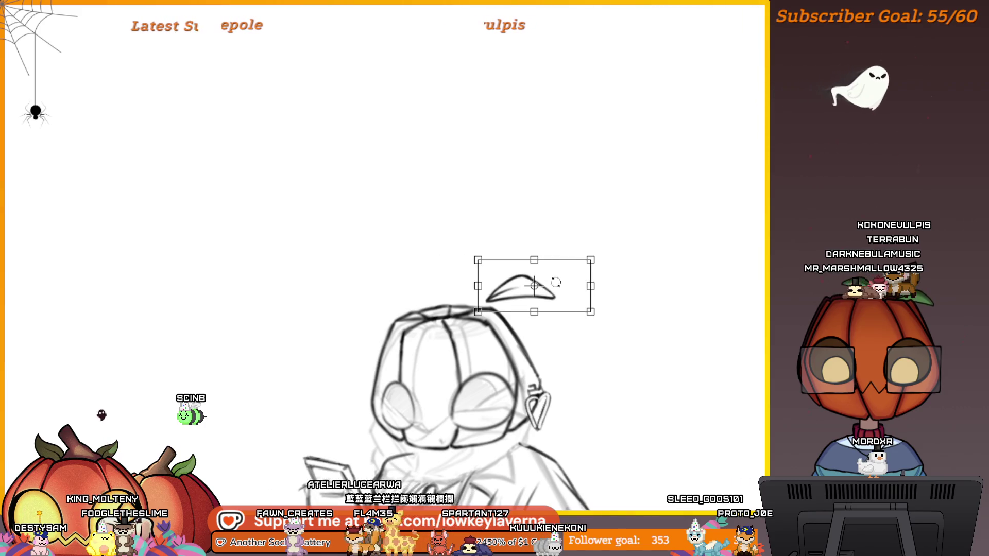
{"action": "right_click", "coordinate": [537, 296]}
{"action": "left_click", "coordinate": [606, 365]}
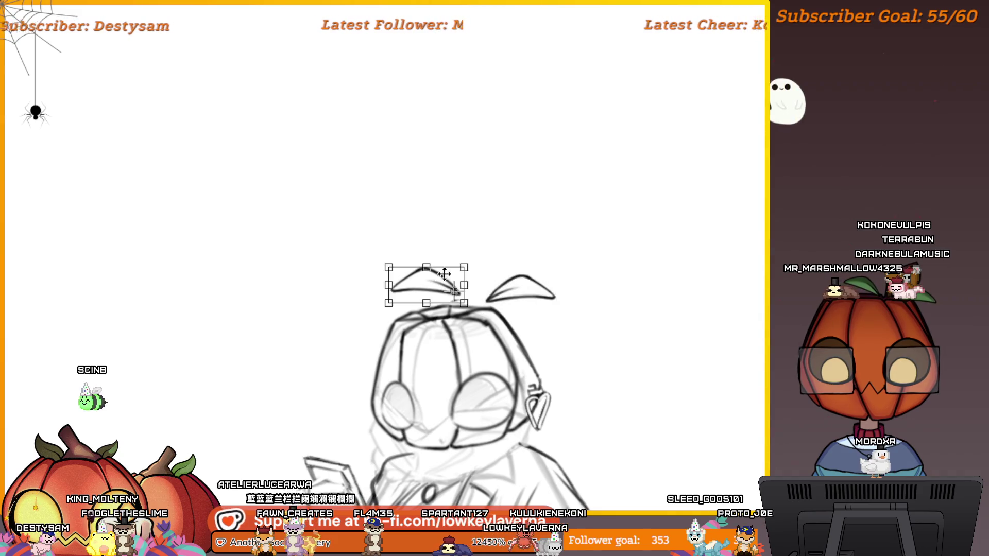
{"action": "left_click_drag", "start_coordinate": [486, 259], "coordinate": [442, 281]}
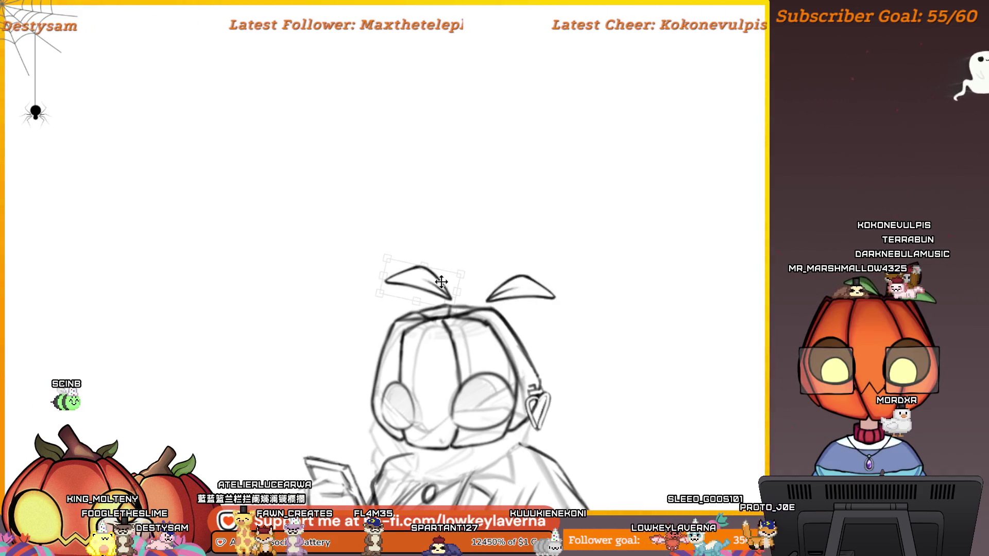
{"action": "key", "text": "Return"}
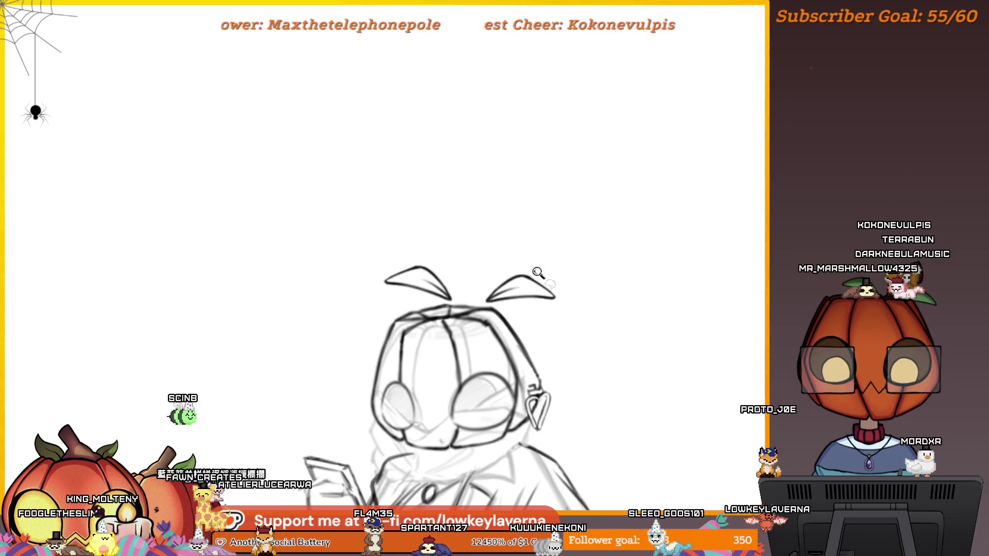
{"action": "scroll", "coordinate": [541, 278], "scroll_direction": "down", "scroll_amount": 5}
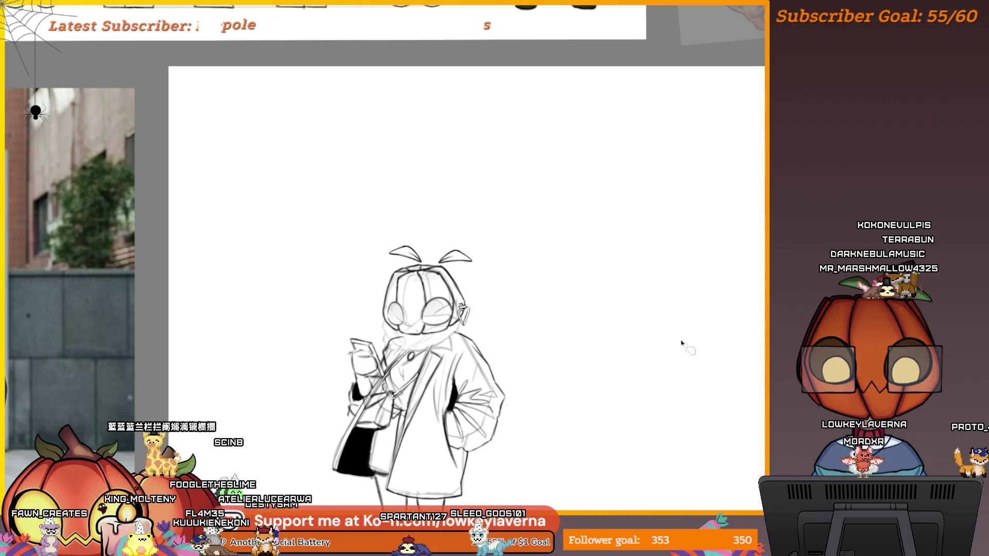
Step: Check the reference sheet, then sketch a small hooked stem and rotate it onto the crown
{"action": "mouse_move", "coordinate": [618, 209]}
{"action": "left_mouse_down"}
{"action": "mouse_move", "coordinate": [448, 276]}
{"action": "mouse_move", "coordinate": [449, 414]}
{"action": "mouse_move", "coordinate": [435, 464]}
{"action": "mouse_move", "coordinate": [469, 393]}
{"action": "mouse_move", "coordinate": [459, 394]}
{"action": "left_mouse_up"}
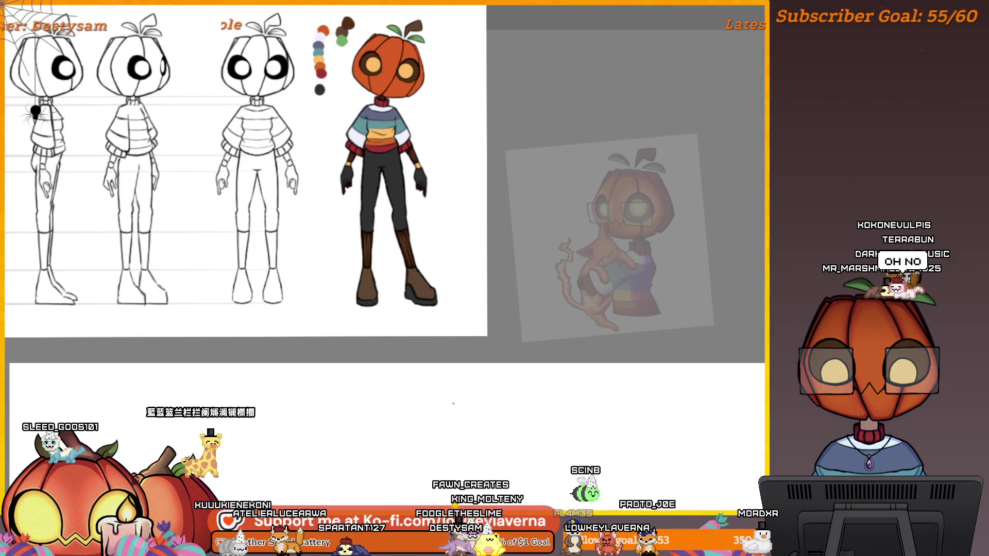
{"action": "mouse_move", "coordinate": [470, 294]}
{"action": "left_mouse_down"}
{"action": "mouse_move", "coordinate": [475, 463]}
{"action": "mouse_move", "coordinate": [477, 414]}
{"action": "mouse_move", "coordinate": [470, 426]}
{"action": "mouse_move", "coordinate": [496, 240]}
{"action": "left_mouse_up"}
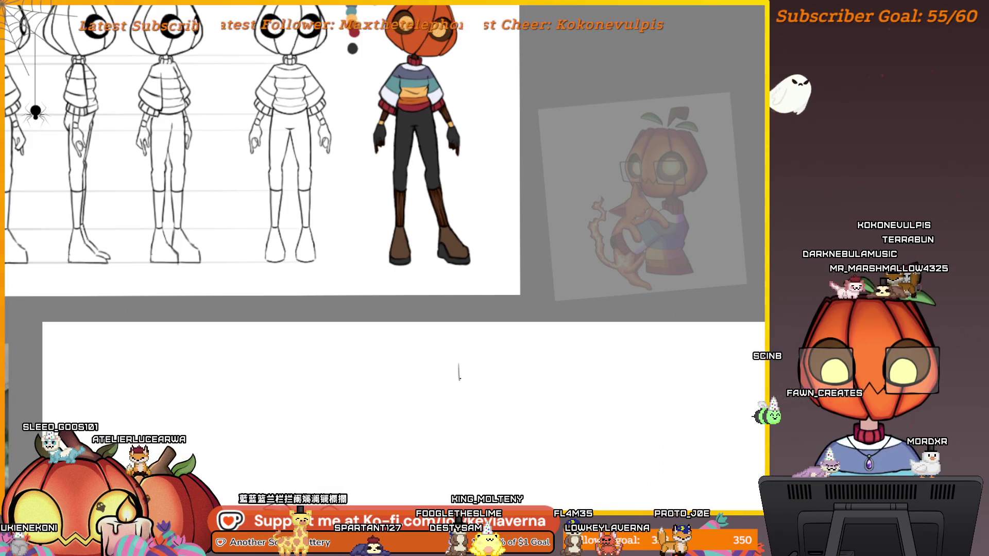
{"action": "mouse_move", "coordinate": [475, 346]}
{"action": "left_mouse_down"}
{"action": "mouse_move", "coordinate": [464, 437]}
{"action": "mouse_move", "coordinate": [442, 354]}
{"action": "mouse_move", "coordinate": [445, 364]}
{"action": "mouse_move", "coordinate": [473, 345]}
{"action": "mouse_move", "coordinate": [478, 359]}
{"action": "mouse_move", "coordinate": [457, 364]}
{"action": "left_mouse_up"}
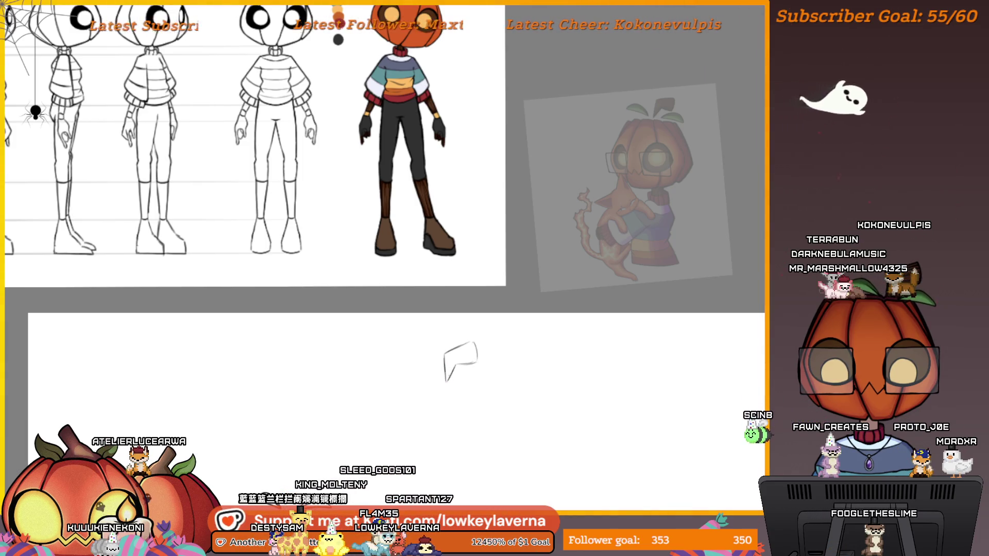
{"action": "scroll", "coordinate": [492, 330], "scroll_direction": "down", "scroll_amount": 2}
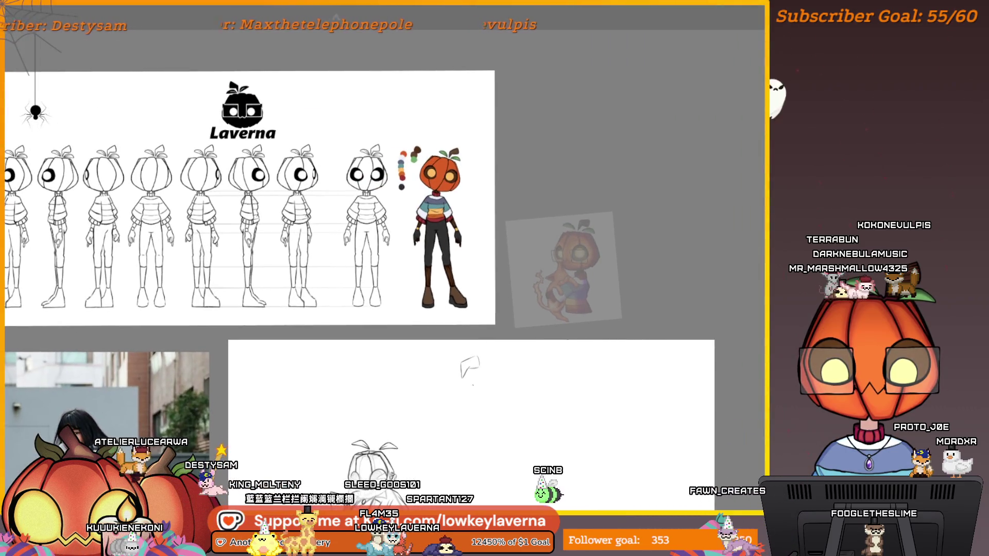
{"action": "scroll", "coordinate": [493, 334], "scroll_direction": "up", "scroll_amount": 3}
{"action": "left_click_drag", "start_coordinate": [457, 298], "coordinate": [421, 335]}
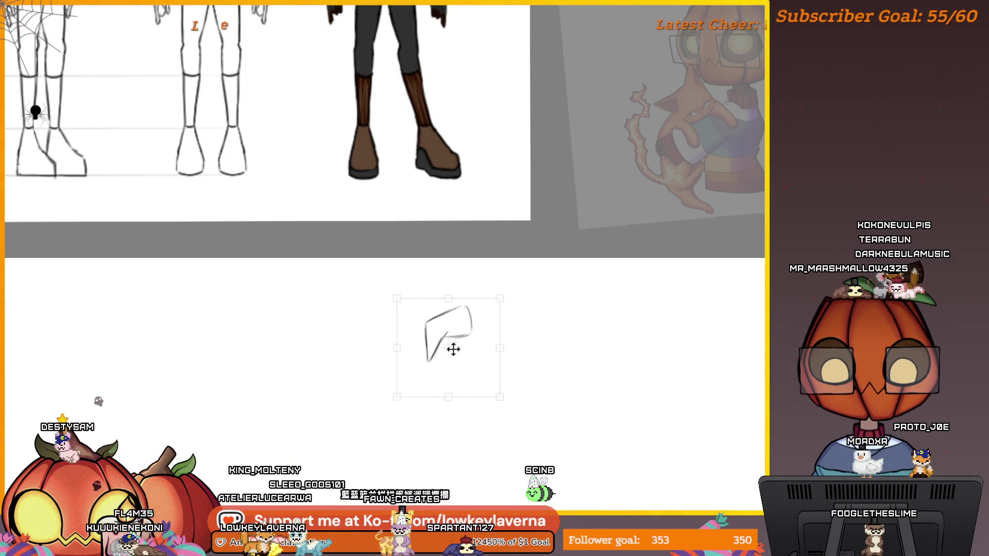
{"action": "mouse_move", "coordinate": [508, 280]}
{"action": "left_mouse_down"}
{"action": "mouse_move", "coordinate": [492, 347]}
{"action": "mouse_move", "coordinate": [592, 217]}
{"action": "mouse_move", "coordinate": [437, 360]}
{"action": "left_mouse_up"}
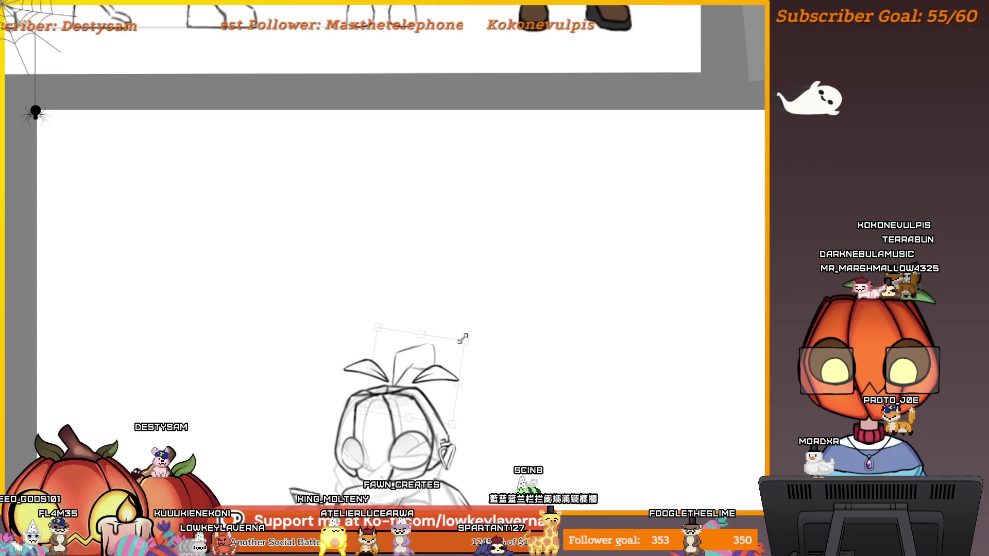
Step: Commit the placed stem, clear the selection, and draw a guide line across the head top
{"action": "mouse_move", "coordinate": [494, 326]}
{"action": "left_mouse_down"}
{"action": "mouse_move", "coordinate": [567, 246]}
{"action": "mouse_move", "coordinate": [547, 280]}
{"action": "left_mouse_up"}
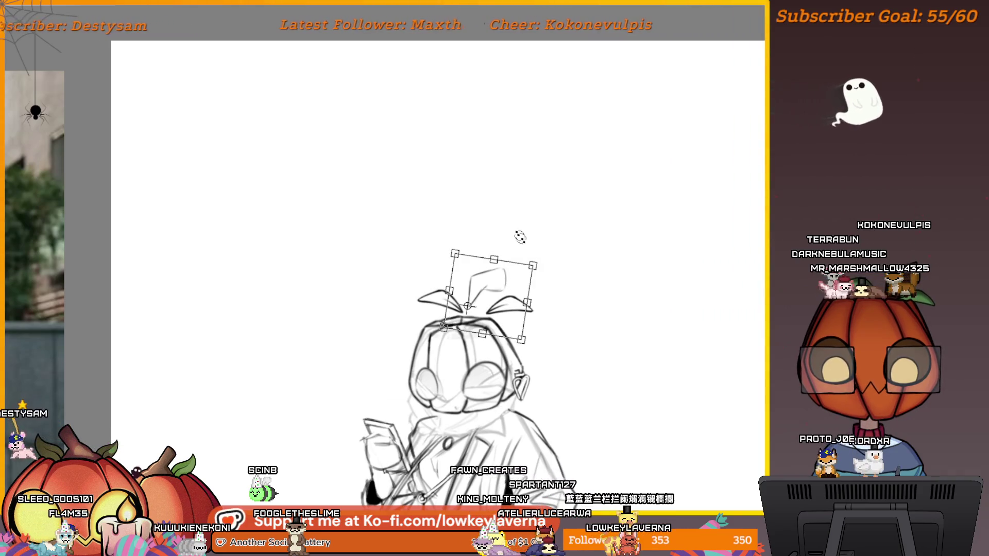
{"action": "key", "text": "Return"}
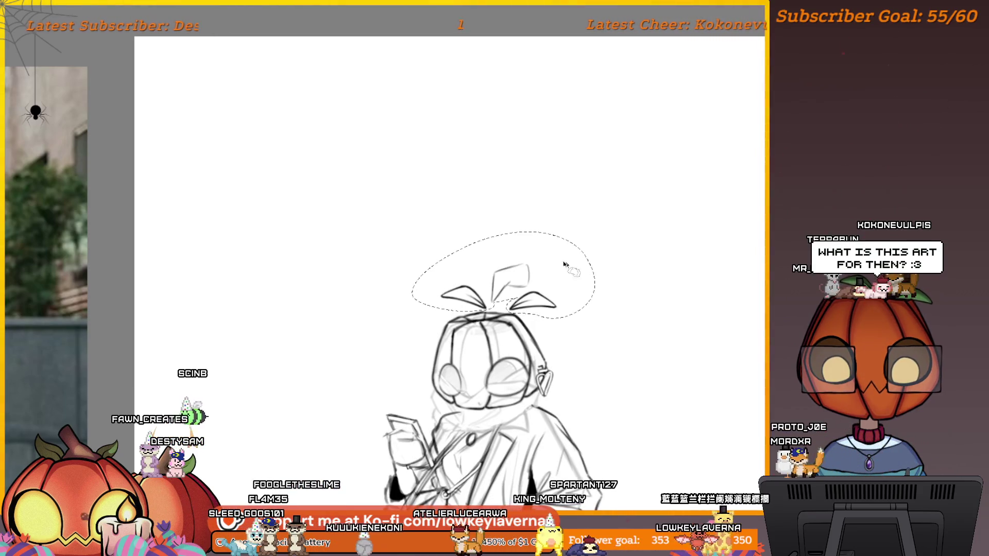
{"action": "key", "text": "ctrl+t"}
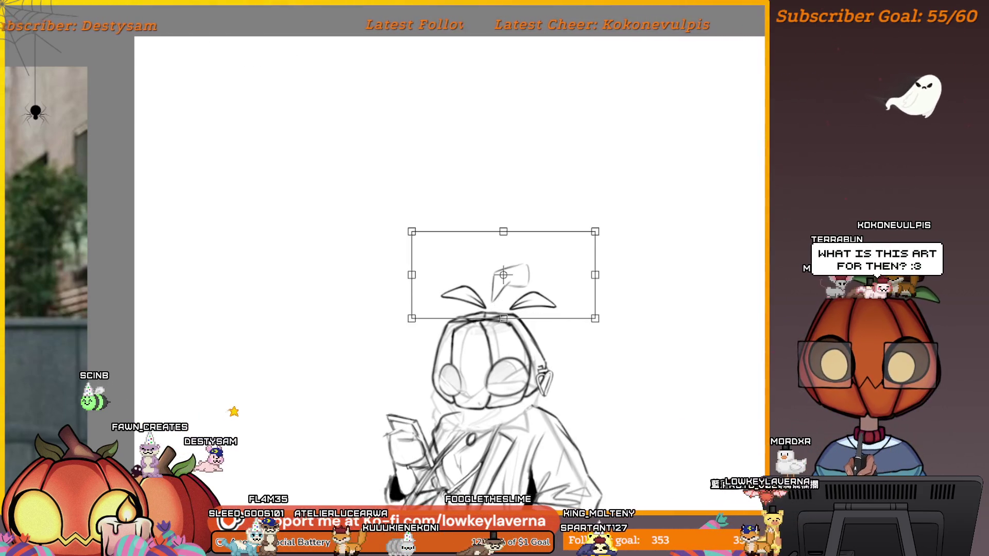
{"action": "key", "text": "Escape"}
{"action": "key", "text": "ctrl+d"}
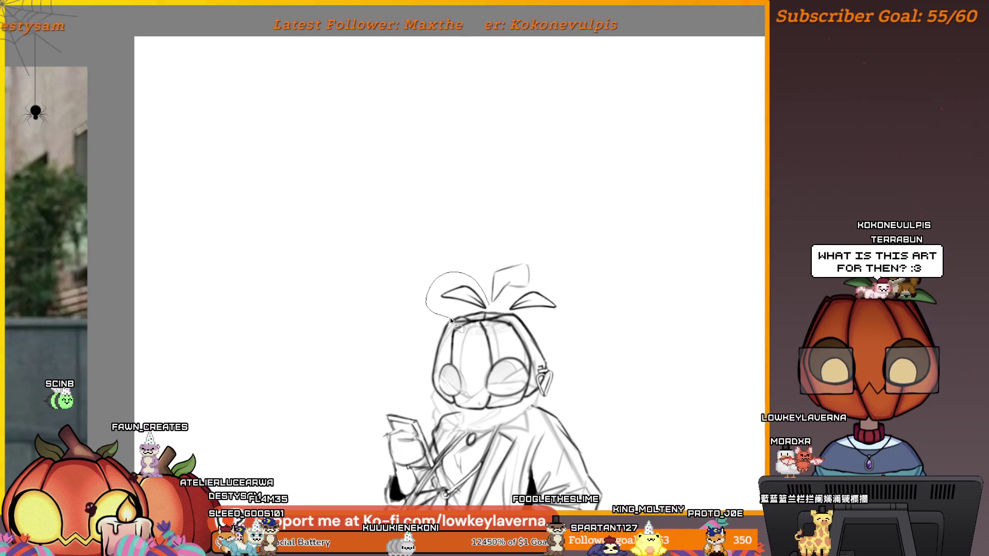
{"action": "left_click_drag", "start_coordinate": [478, 312], "coordinate": [574, 317]}
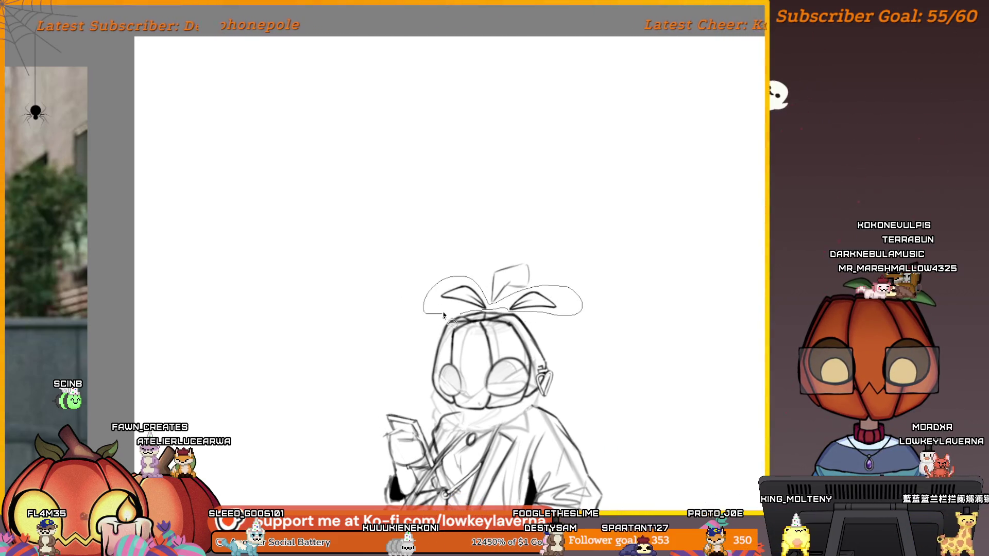
Step: Narrow the pair of leaves horizontally and tilt them slightly clockwise
{"action": "key", "text": "ctrl+t"}
{"action": "mouse_move", "coordinate": [583, 282]}
{"action": "left_mouse_down"}
{"action": "mouse_move", "coordinate": [542, 280]}
{"action": "mouse_move", "coordinate": [529, 300]}
{"action": "left_mouse_up"}
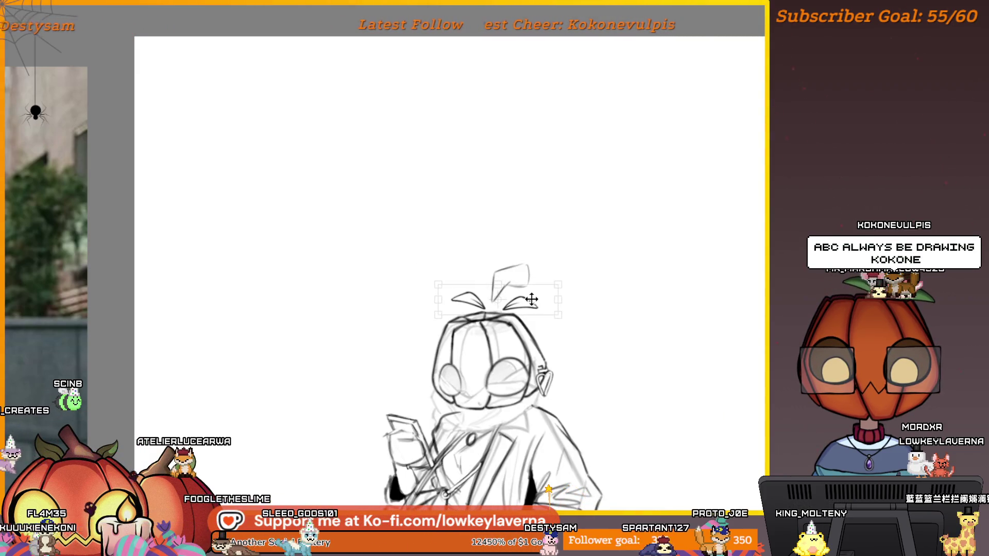
{"action": "left_click_drag", "start_coordinate": [572, 273], "coordinate": [493, 305]}
{"action": "key", "text": "Return"}
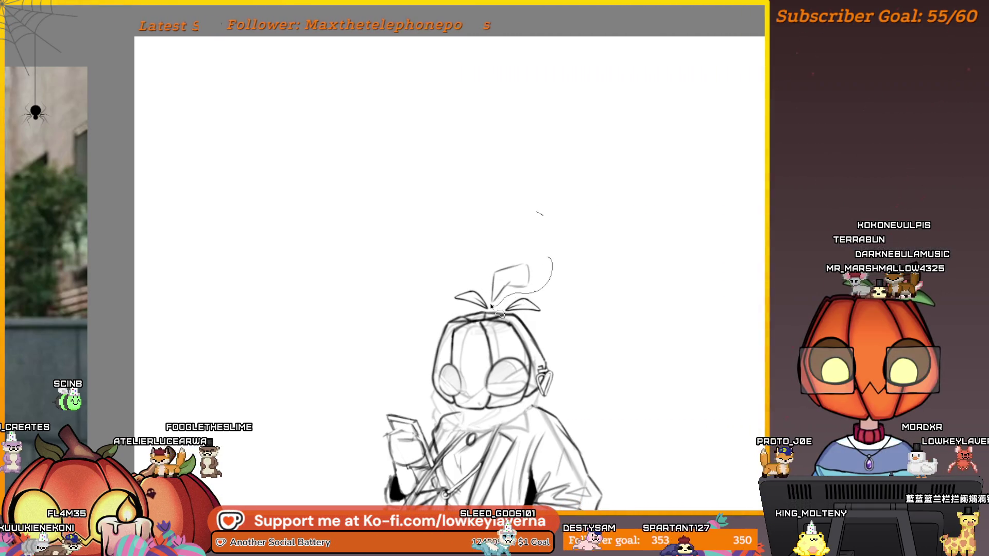
{"action": "key", "text": "ctrl+z"}
Step: Nudge the stem sprout slightly down and rotate it clockwise to stand upright
{"action": "key", "text": "ctrl+t"}
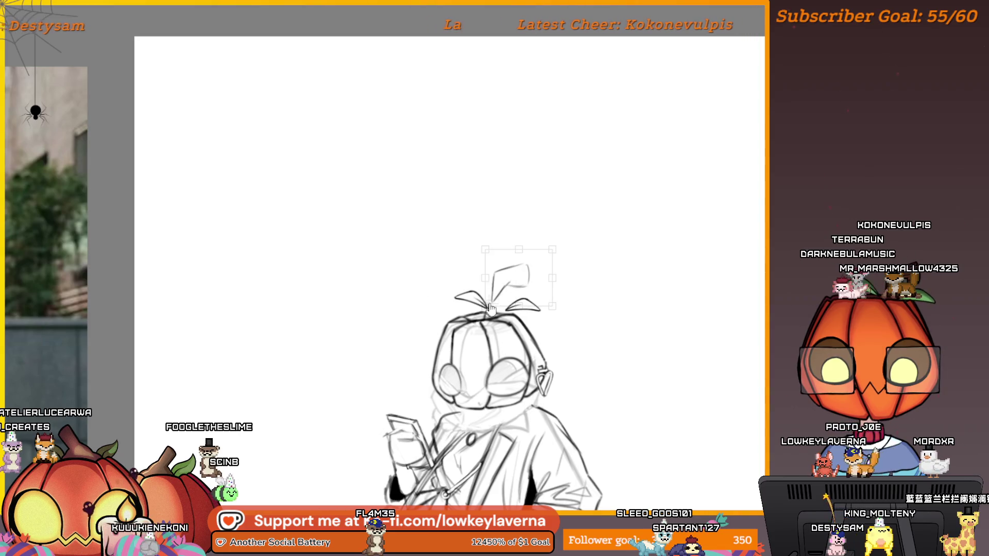
{"action": "left_click_drag", "start_coordinate": [520, 282], "coordinate": [519, 285]}
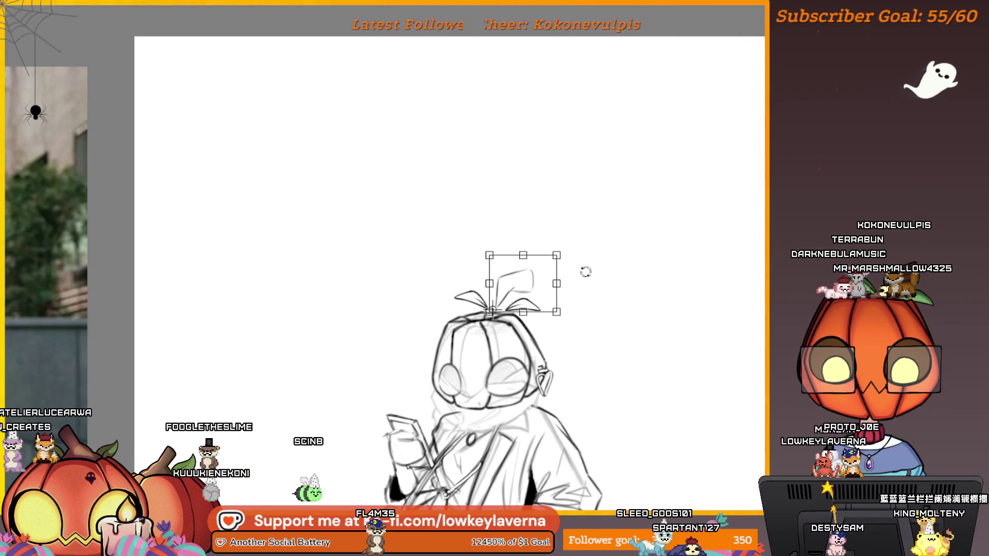
{"action": "mouse_move", "coordinate": [575, 246]}
{"action": "left_mouse_down"}
{"action": "mouse_move", "coordinate": [576, 266]}
{"action": "mouse_move", "coordinate": [543, 278]}
{"action": "left_mouse_up"}
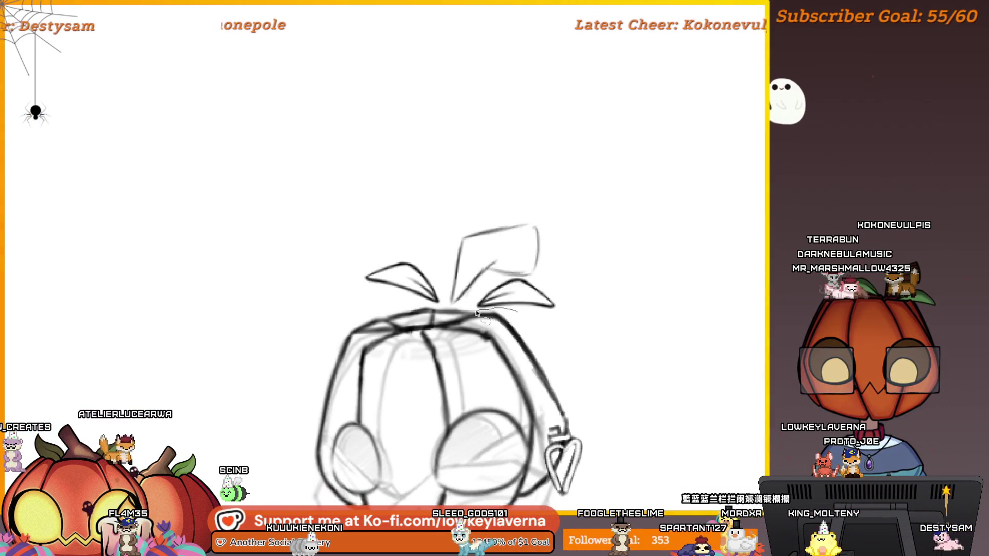
Step: Rotate the right leaf slightly clockwise, then select the left leaf for adjustment
{"action": "left_click_drag", "start_coordinate": [518, 311], "coordinate": [570, 292]}
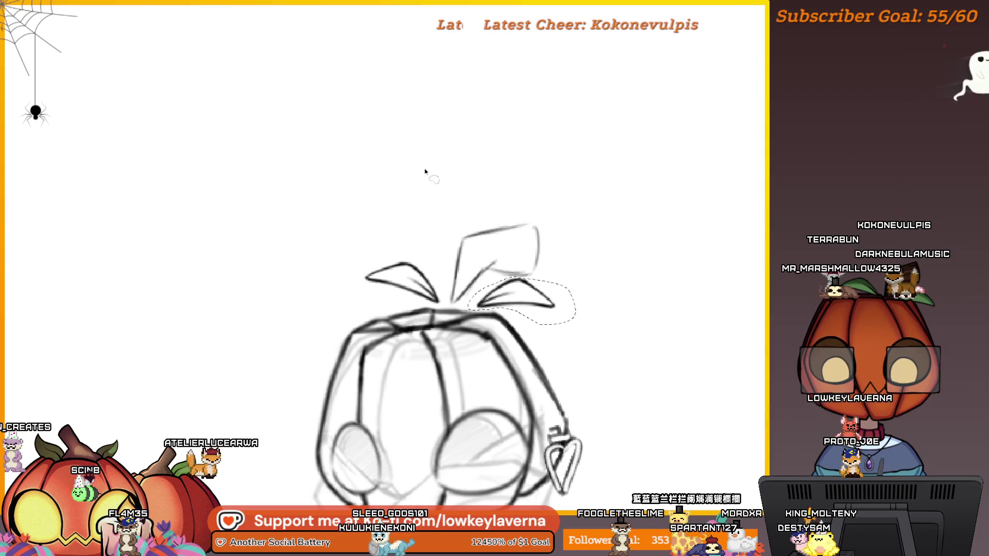
{"action": "key", "text": "ctrl+t"}
{"action": "left_click_drag", "start_coordinate": [605, 286], "coordinate": [552, 308]}
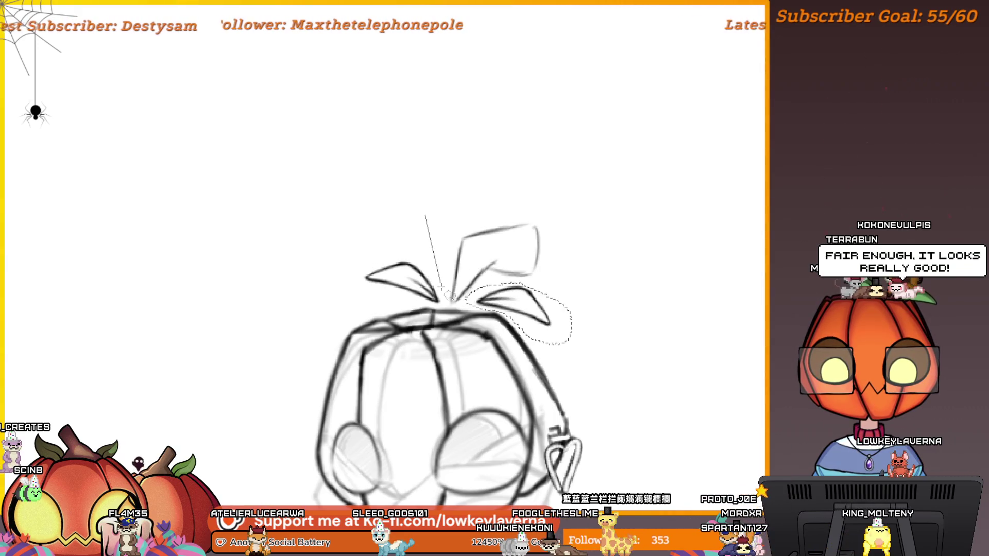
{"action": "key", "text": "ctrl+d"}
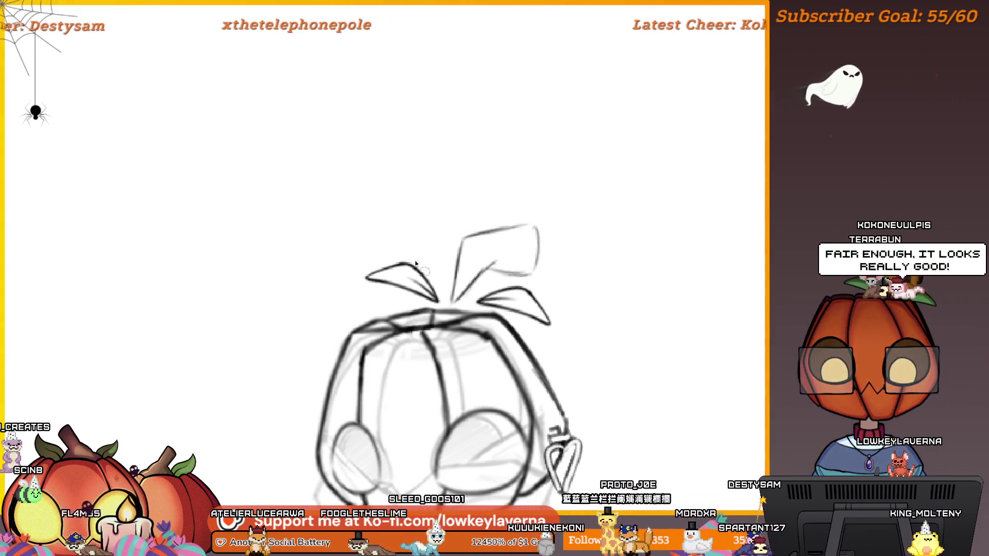
{"action": "mouse_move", "coordinate": [416, 257]}
{"action": "left_mouse_down"}
{"action": "mouse_move", "coordinate": [342, 290]}
{"action": "mouse_move", "coordinate": [410, 254]}
{"action": "mouse_move", "coordinate": [405, 272]}
{"action": "mouse_move", "coordinate": [426, 272]}
{"action": "mouse_move", "coordinate": [417, 272]}
{"action": "left_mouse_up"}
{"action": "key", "text": "ctrl+minus"}
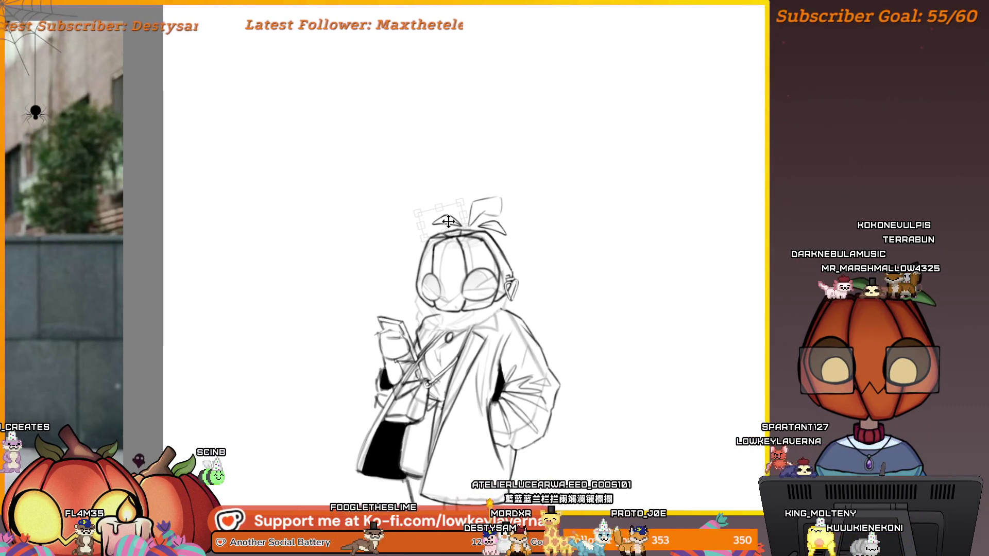
{"action": "key", "text": "Return"}
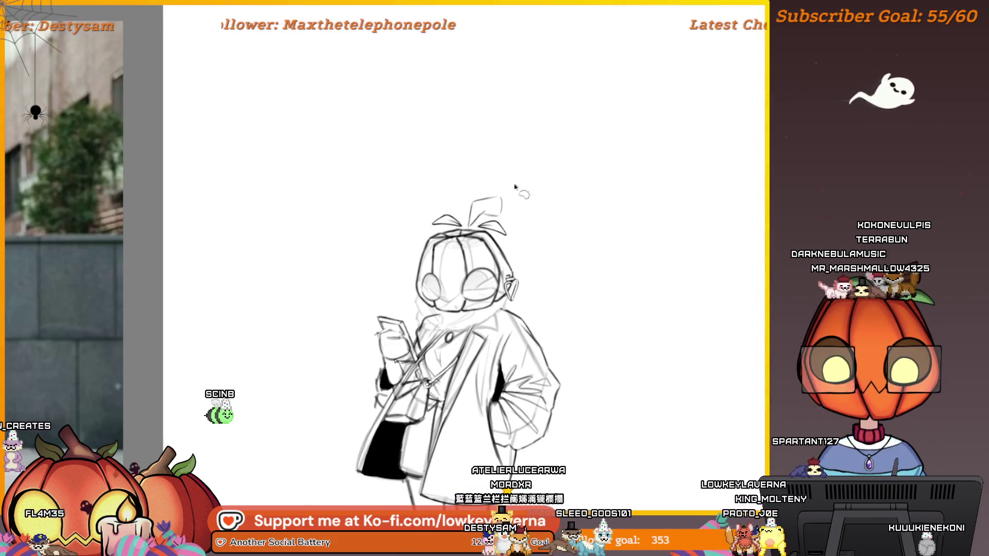
{"action": "key", "text": "ctrl+minus"}
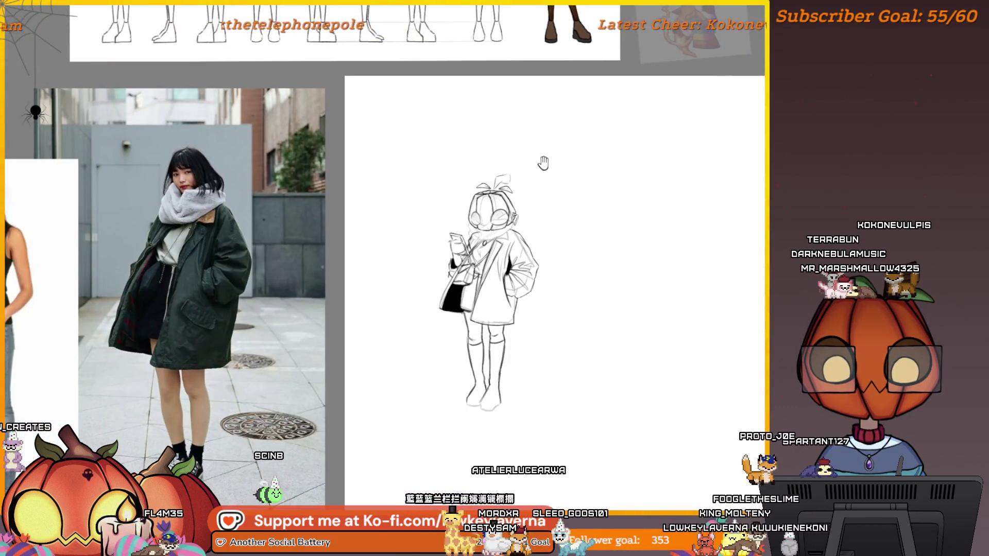
{"action": "scroll", "coordinate": [543, 165], "scroll_direction": "up", "scroll_amount": 1}
{"action": "key", "text": "ctrl+plus"}
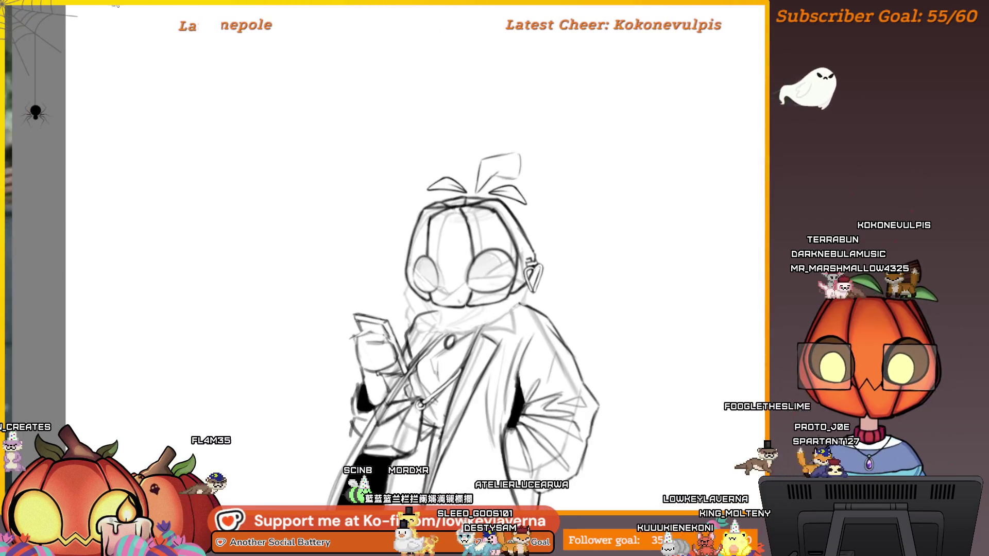
{"action": "key", "text": "ctrl+plus"}
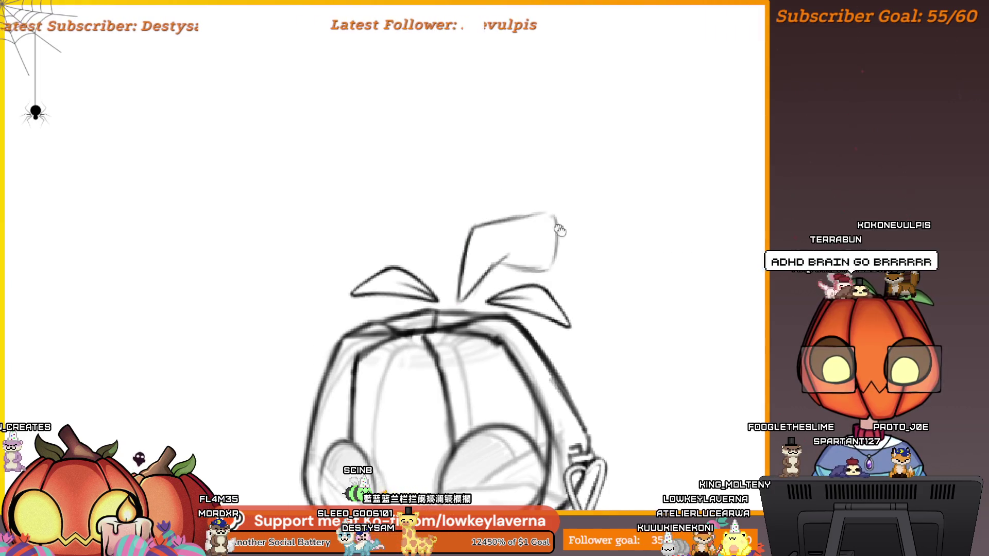
{"action": "left_click_drag", "start_coordinate": [555, 224], "coordinate": [594, 278]}
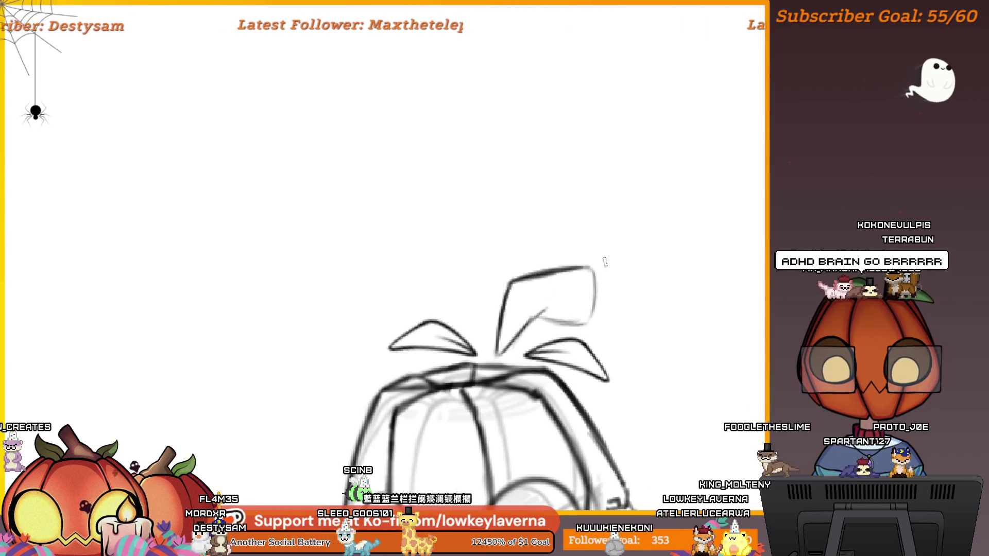
{"action": "left_click_drag", "start_coordinate": [594, 299], "coordinate": [602, 316]}
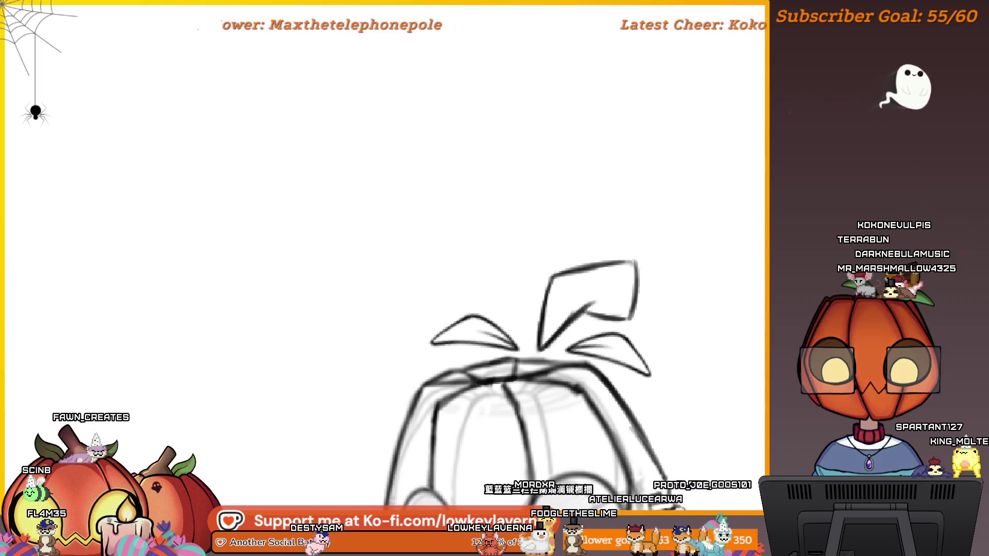
{"action": "scroll", "coordinate": [568, 324], "scroll_direction": "down", "scroll_amount": 2}
{"action": "scroll", "coordinate": [569, 325], "scroll_direction": "down", "scroll_amount": 5}
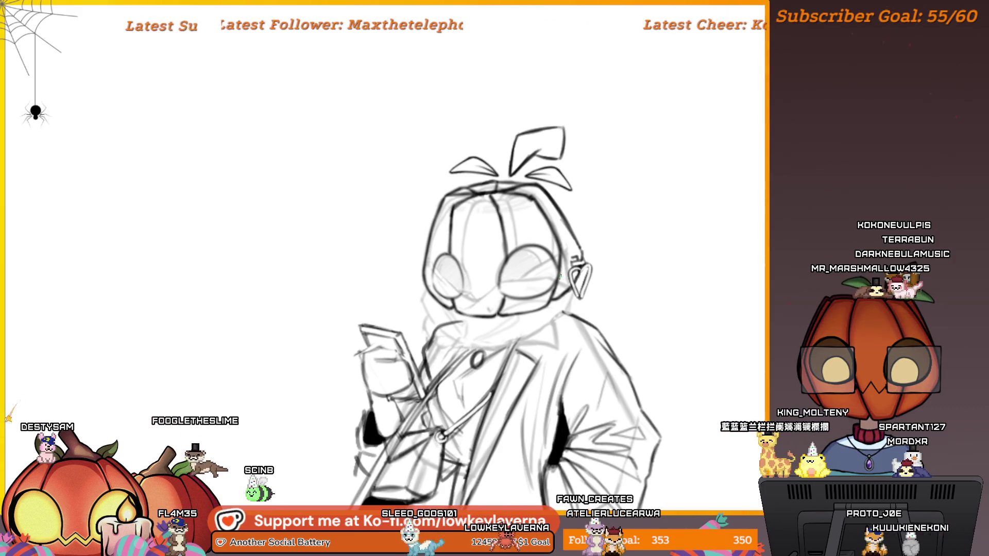
{"action": "mouse_move", "coordinate": [560, 278]}
{"action": "left_mouse_down"}
{"action": "mouse_move", "coordinate": [622, 225]}
{"action": "mouse_move", "coordinate": [625, 273]}
{"action": "mouse_move", "coordinate": [663, 293]}
{"action": "left_mouse_up"}
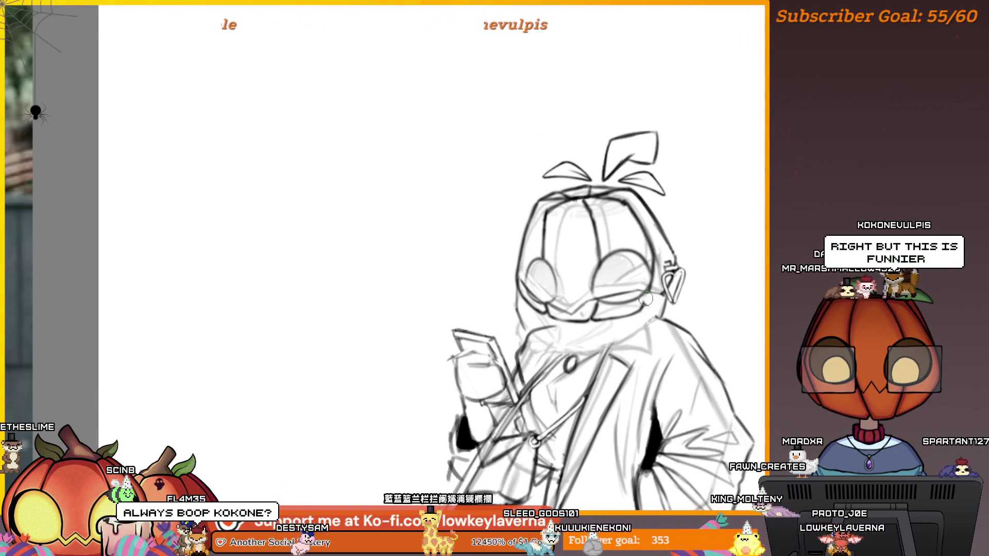
{"action": "scroll", "coordinate": [565, 319], "scroll_direction": "down", "scroll_amount": 5}
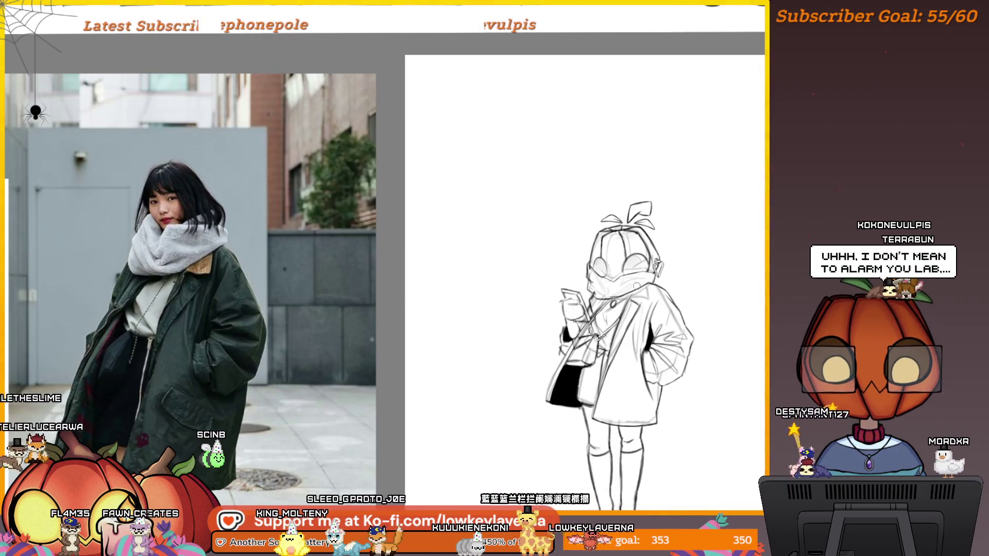
Step: Pan and zoom to centre the pumpkin-headed sketch in the view
{"action": "scroll", "coordinate": [708, 234], "scroll_direction": "down", "scroll_amount": 2}
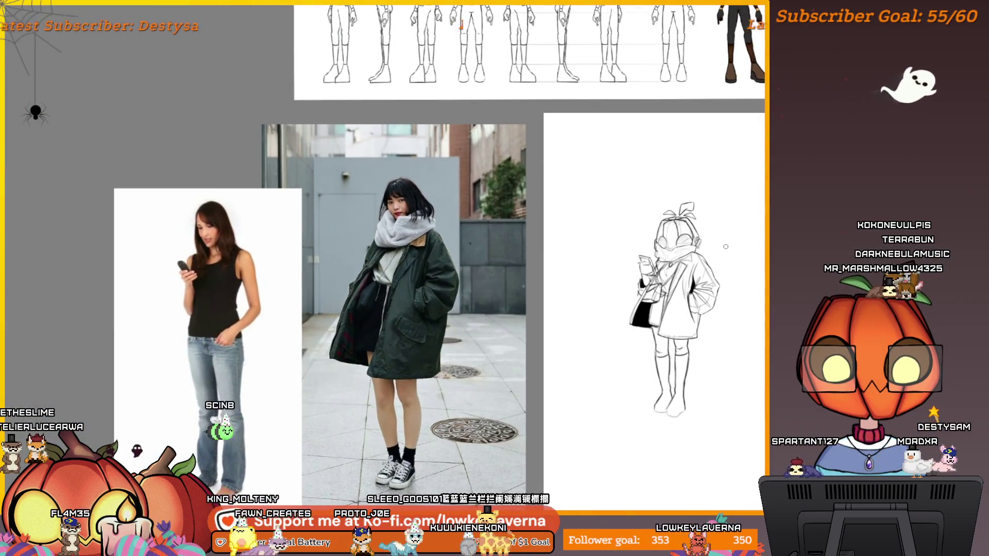
{"action": "key", "text": "h"}
{"action": "left_click_drag", "start_coordinate": [137, 292], "coordinate": [543, 323]}
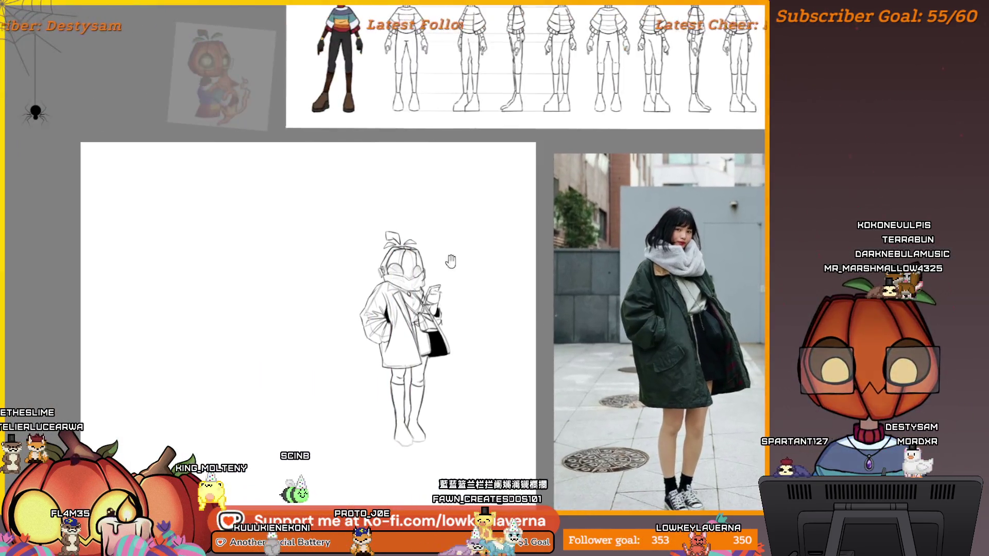
{"action": "left_click_drag", "start_coordinate": [453, 265], "coordinate": [506, 295]}
{"action": "scroll", "coordinate": [505, 294], "scroll_direction": "up", "scroll_amount": 2}
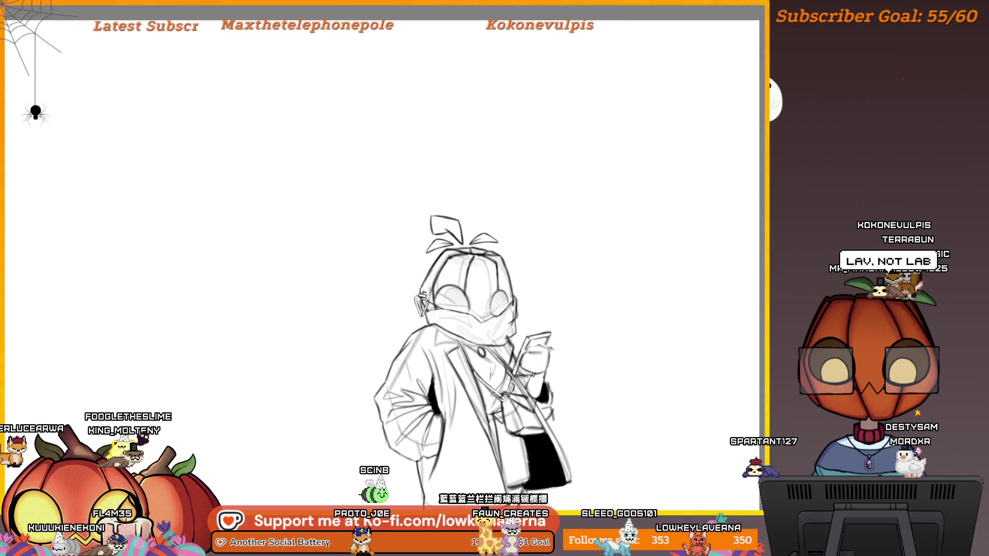
{"action": "scroll", "coordinate": [406, 289], "scroll_direction": "up", "scroll_amount": 2}
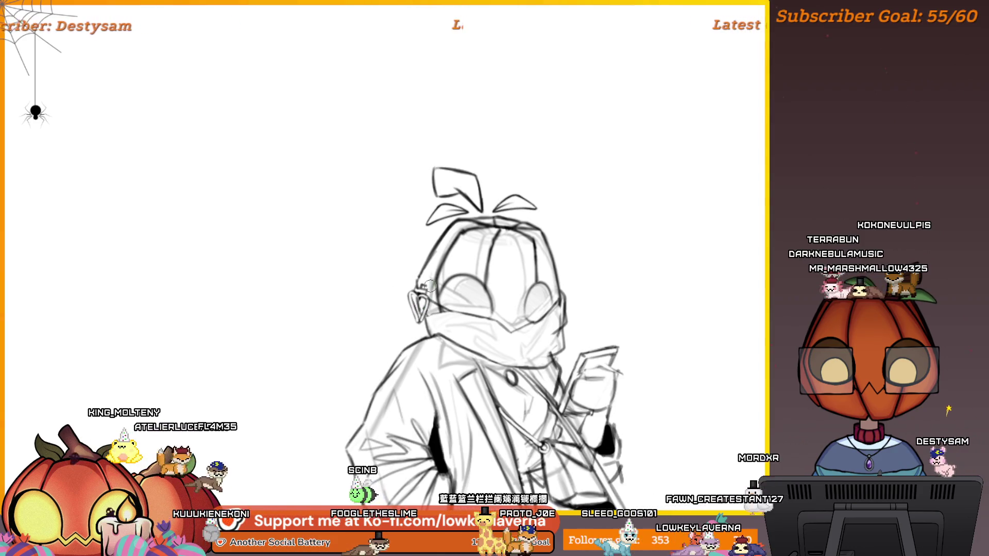
{"action": "scroll", "coordinate": [430, 286], "scroll_direction": "down", "scroll_amount": 4}
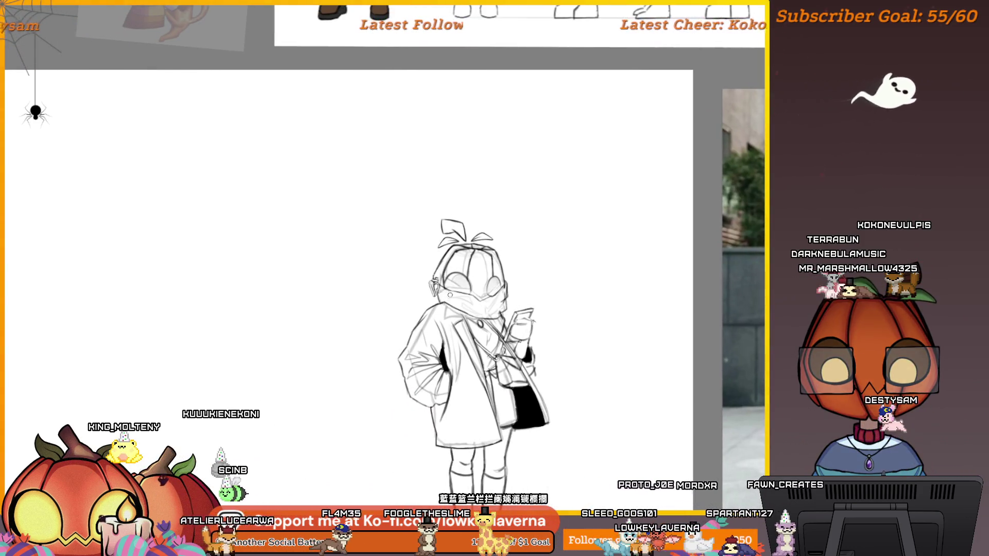
Step: Hide the interface panels, frame the whole figure, and flip the canvas view horizontally
{"action": "key", "text": "Tab"}
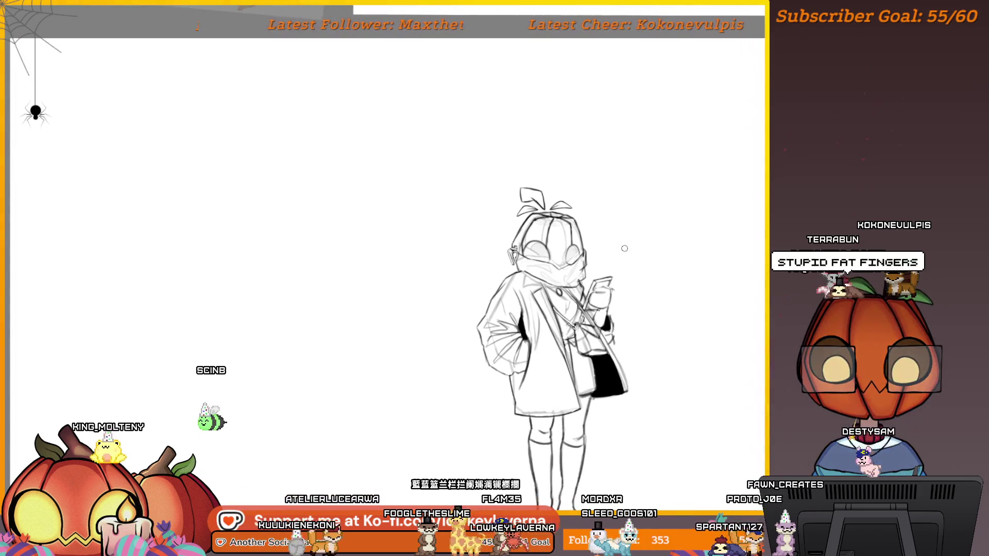
{"action": "scroll", "coordinate": [516, 238], "scroll_direction": "up", "scroll_amount": 1}
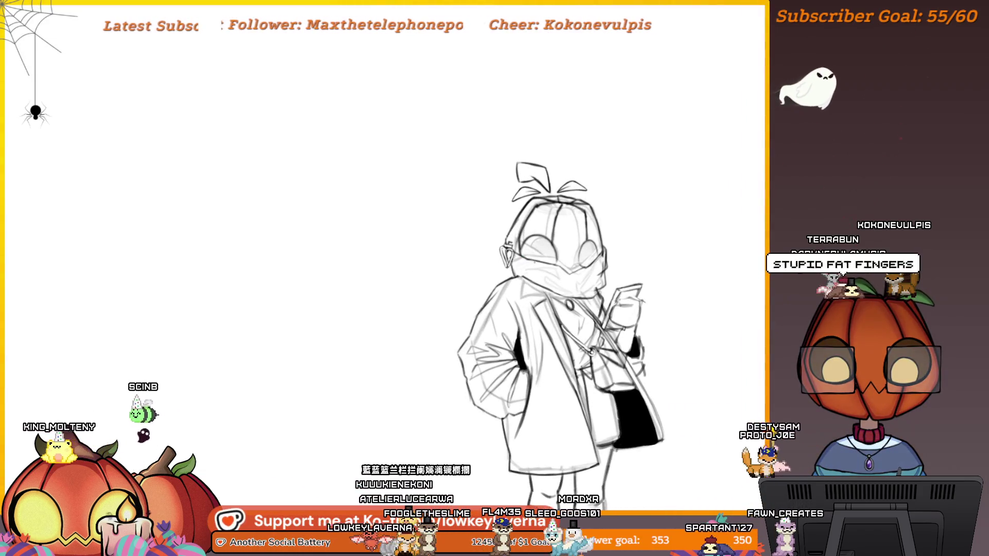
{"action": "key", "text": "Tab"}
{"action": "key", "text": "Tab"}
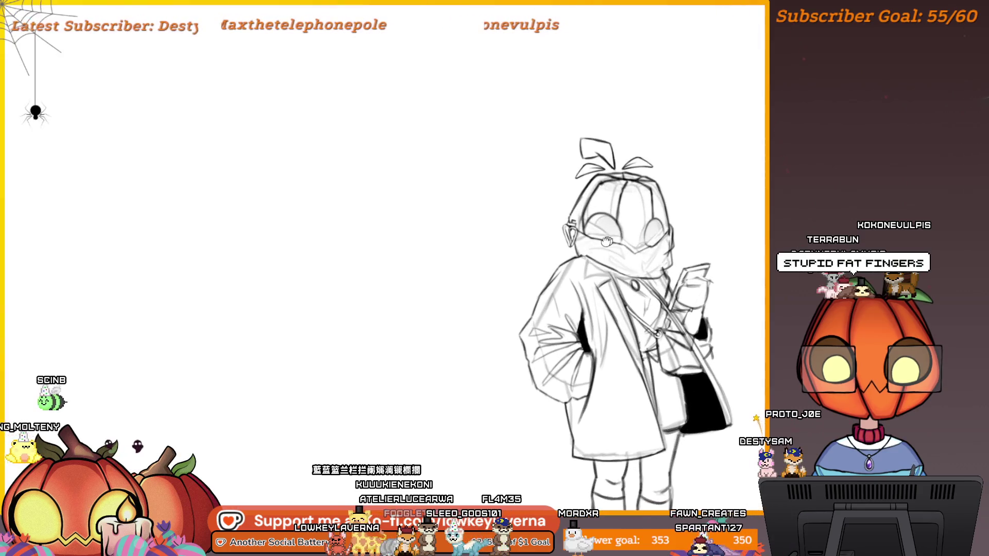
{"action": "left_click_drag", "start_coordinate": [612, 238], "coordinate": [583, 253]}
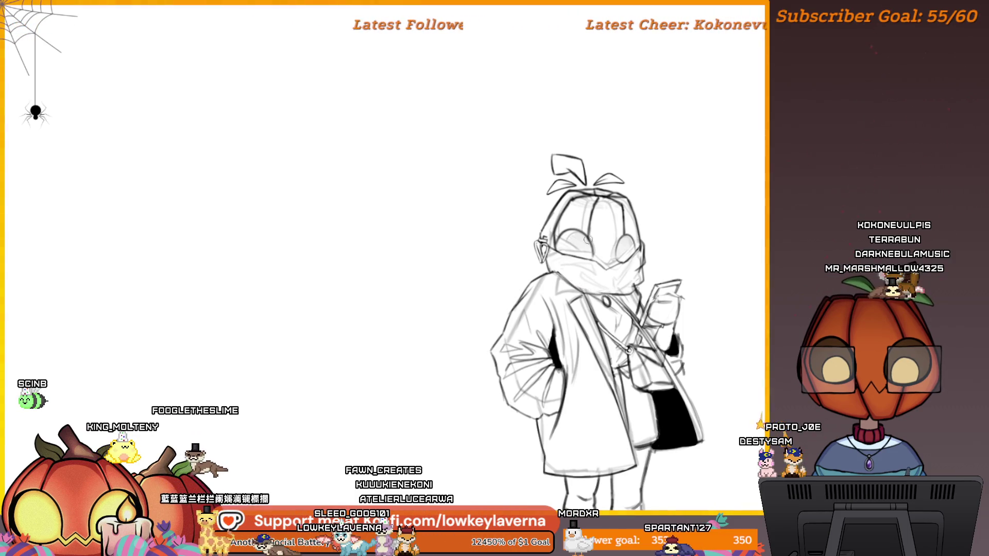
{"action": "scroll", "coordinate": [680, 216], "scroll_direction": "down", "scroll_amount": 3}
{"action": "left_click_drag", "start_coordinate": [706, 214], "coordinate": [676, 219]}
{"action": "left_click_drag", "start_coordinate": [661, 252], "coordinate": [691, 210]}
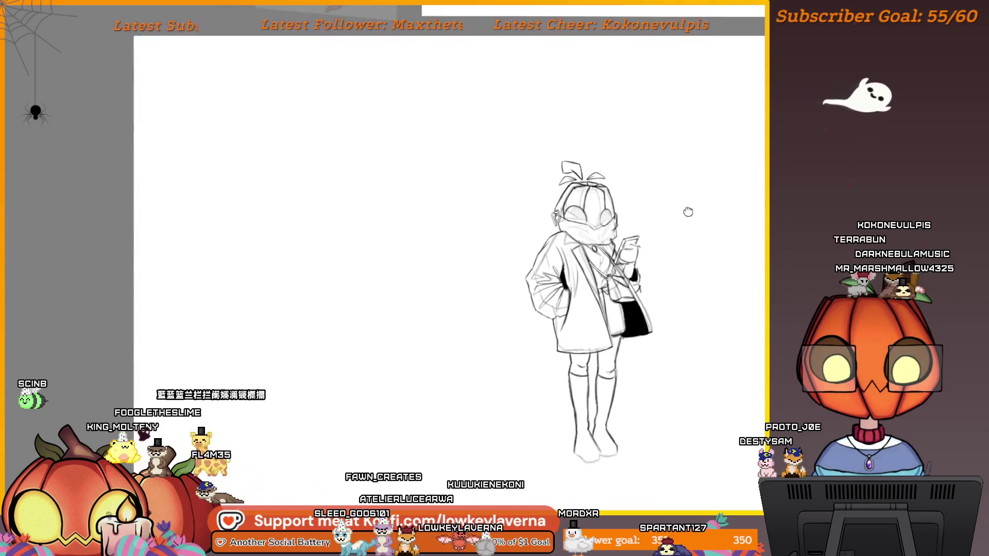
{"action": "key", "text": "m"}
{"action": "scroll", "coordinate": [489, 348], "scroll_direction": "up", "scroll_amount": 5}
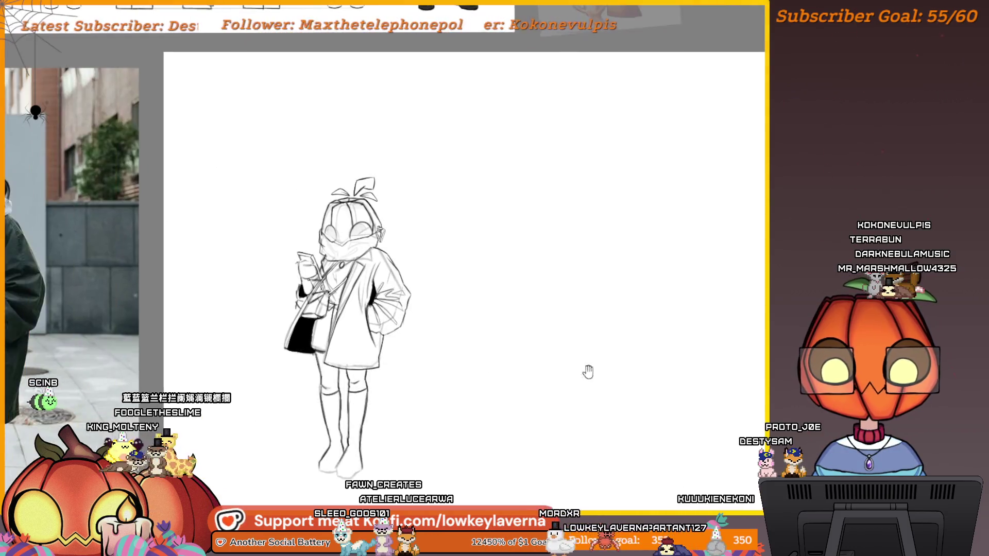
Step: Zoom in beside the reference photo and draw a curved line for the character's eye
{"action": "scroll", "coordinate": [526, 443], "scroll_direction": "down", "scroll_amount": 2}
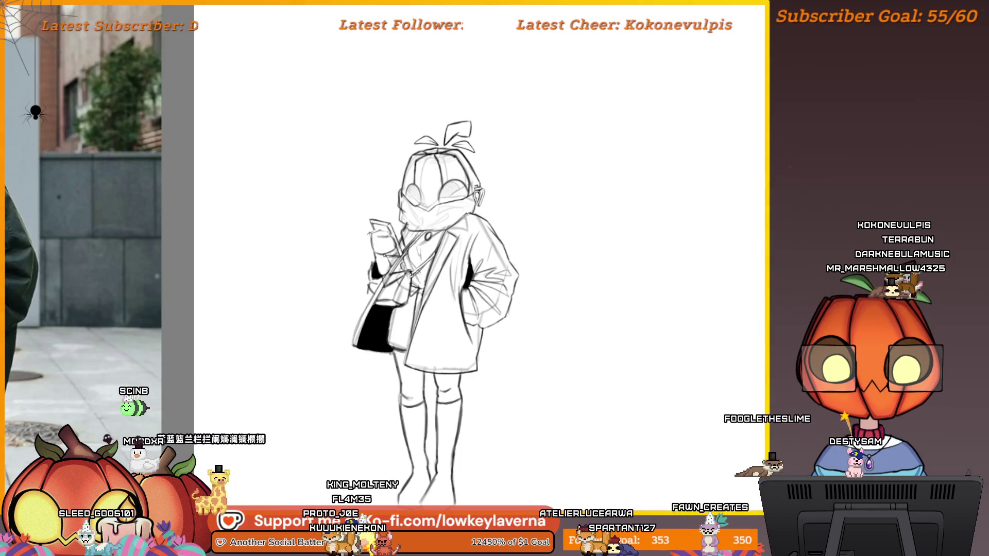
{"action": "mouse_move", "coordinate": [443, 278]}
{"action": "left_mouse_down"}
{"action": "mouse_move", "coordinate": [530, 285]}
{"action": "mouse_move", "coordinate": [548, 331]}
{"action": "left_mouse_up"}
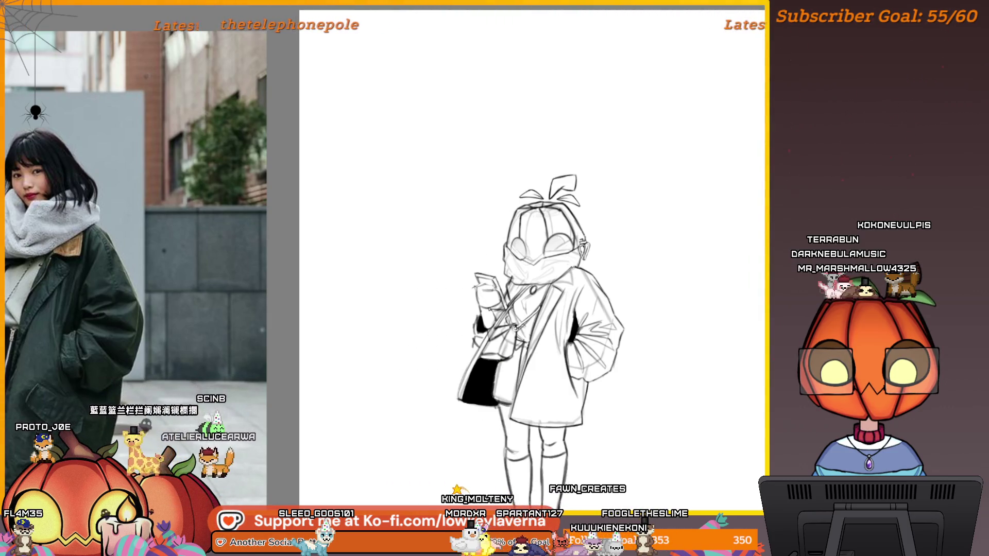
{"action": "scroll", "coordinate": [603, 243], "scroll_direction": "up", "scroll_amount": 5}
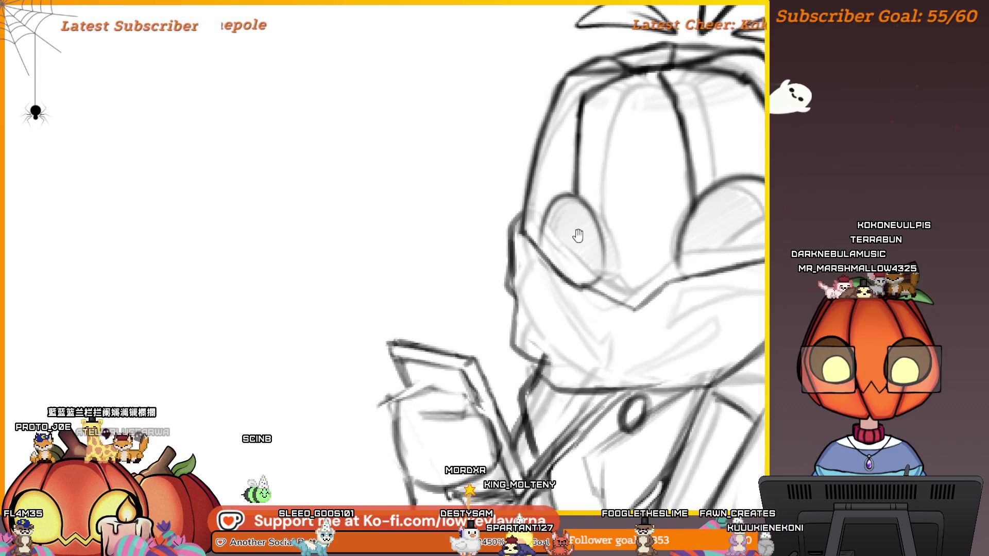
{"action": "scroll", "coordinate": [592, 221], "scroll_direction": "down", "scroll_amount": 1}
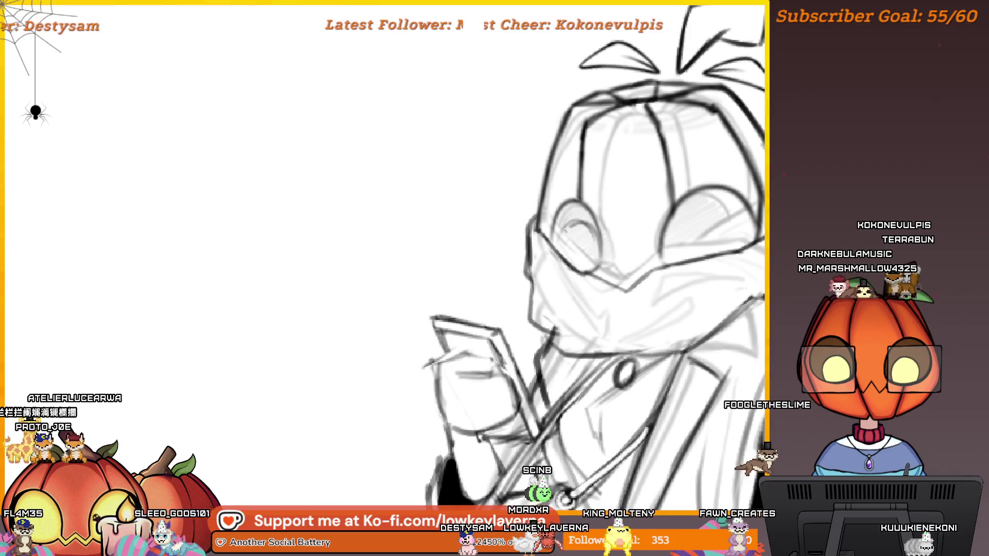
{"action": "scroll", "coordinate": [715, 168], "scroll_direction": "down", "scroll_amount": 3}
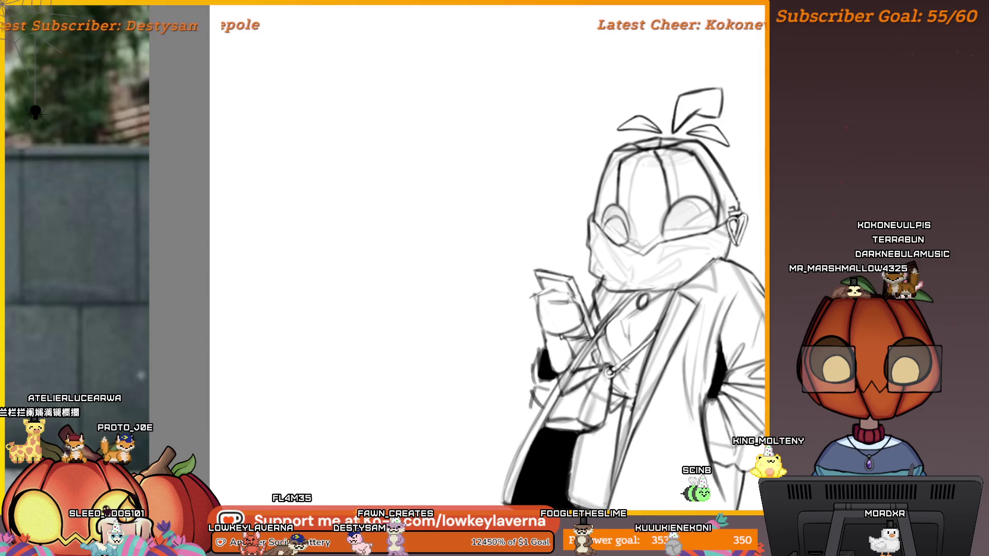
{"action": "scroll", "coordinate": [617, 208], "scroll_direction": "up", "scroll_amount": 5}
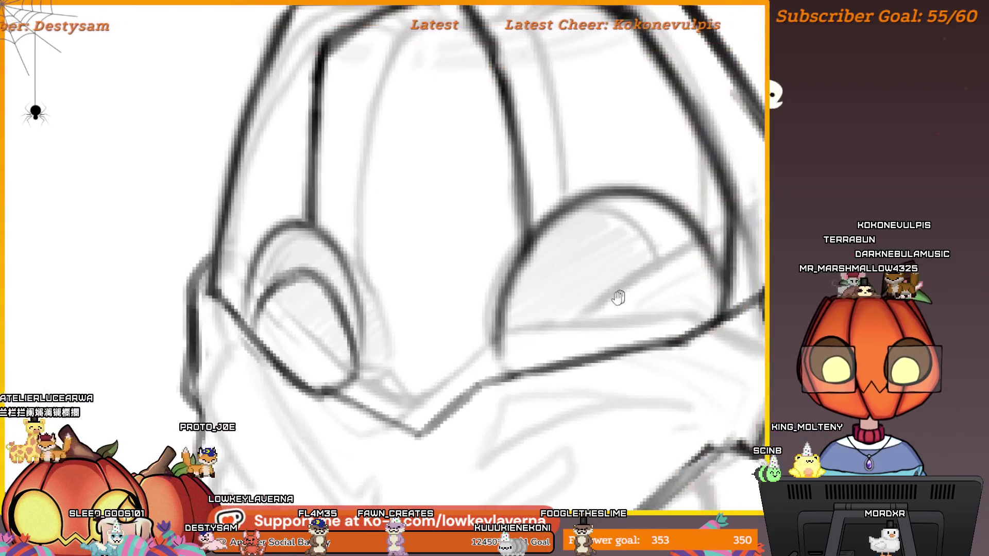
{"action": "left_click_drag", "start_coordinate": [515, 340], "coordinate": [658, 317]}
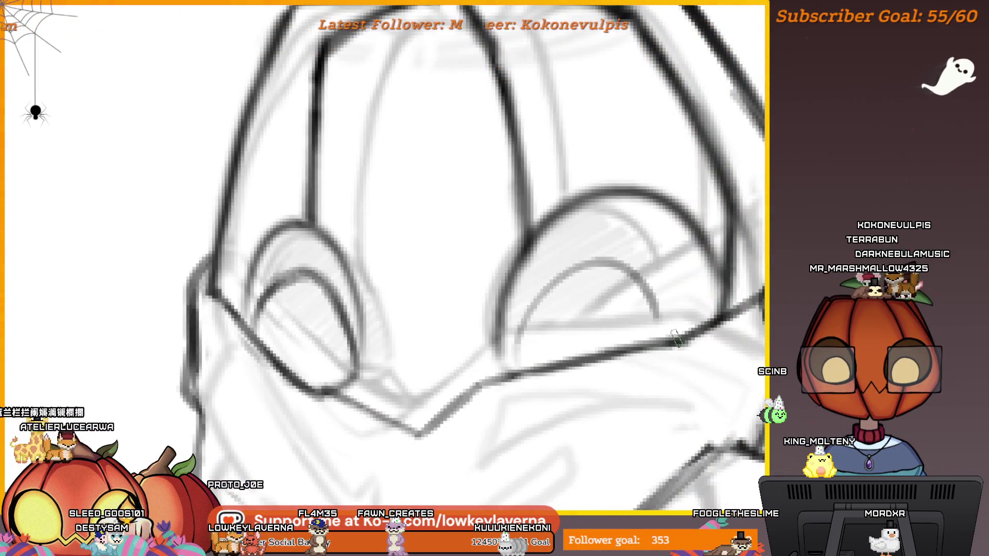
{"action": "scroll", "coordinate": [602, 260], "scroll_direction": "down", "scroll_amount": 6}
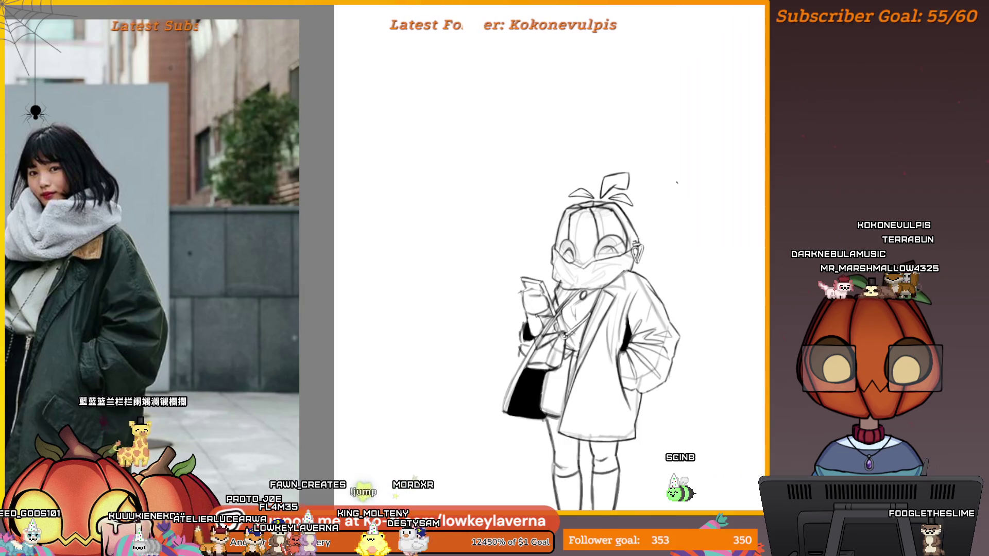
Step: Position the drawing beside the reference photos and zoom in to compare
{"action": "scroll", "coordinate": [677, 183], "scroll_direction": "down", "scroll_amount": 2}
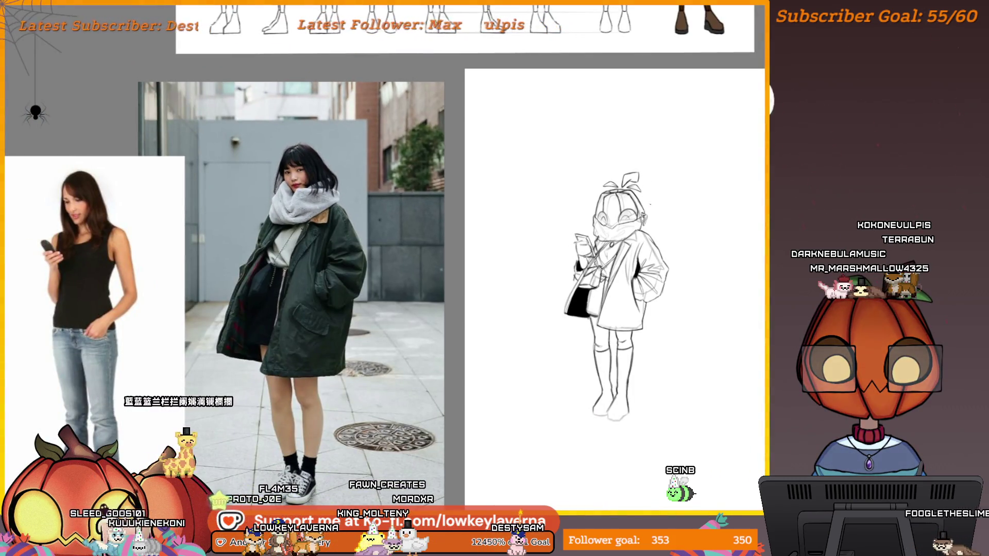
{"action": "left_click_drag", "start_coordinate": [650, 205], "coordinate": [619, 209]}
{"action": "scroll", "coordinate": [592, 221], "scroll_direction": "up", "scroll_amount": 3}
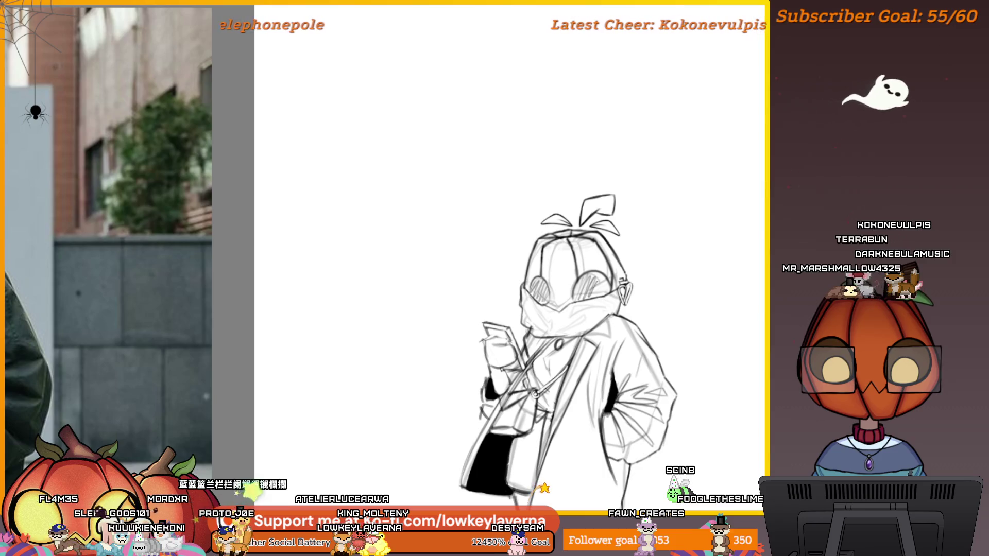
{"action": "scroll", "coordinate": [673, 223], "scroll_direction": "down", "scroll_amount": 3}
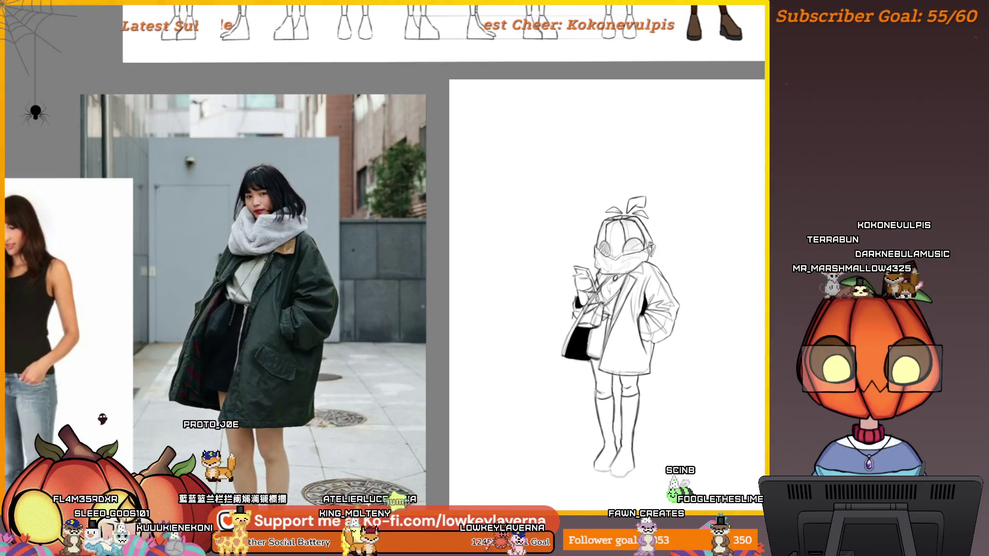
{"action": "scroll", "coordinate": [614, 250], "scroll_direction": "up", "scroll_amount": 4}
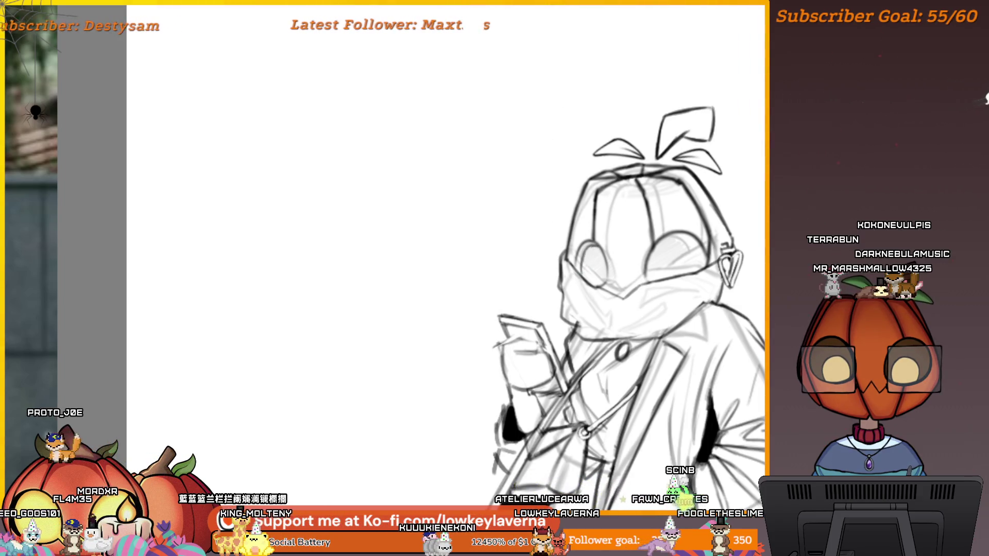
Step: Compare the head and upper body with the references, then unflip the canvas view
{"action": "mouse_move", "coordinate": [592, 293]}
{"action": "left_mouse_down"}
{"action": "mouse_move", "coordinate": [509, 296]}
{"action": "mouse_move", "coordinate": [489, 322]}
{"action": "left_mouse_up"}
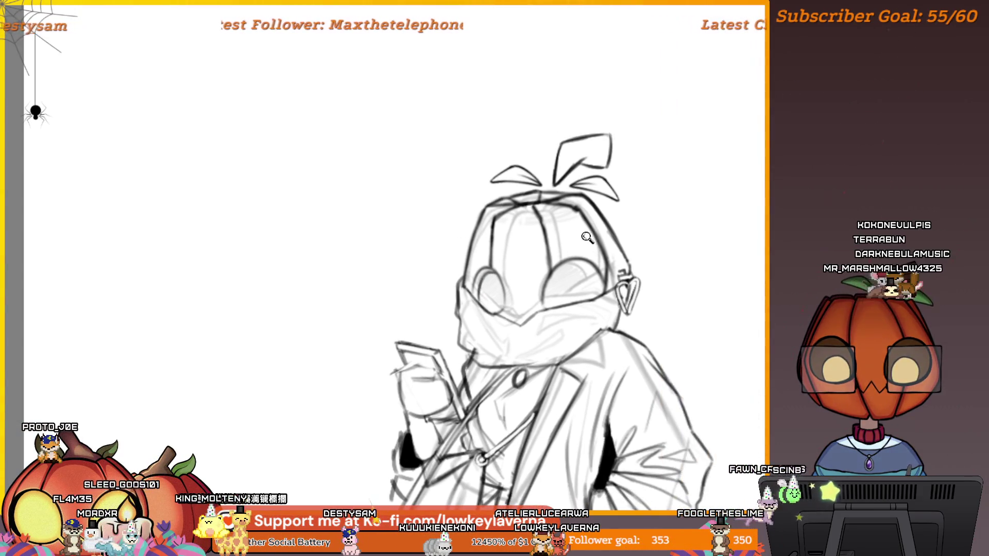
{"action": "scroll", "coordinate": [586, 240], "scroll_direction": "down", "scroll_amount": 5}
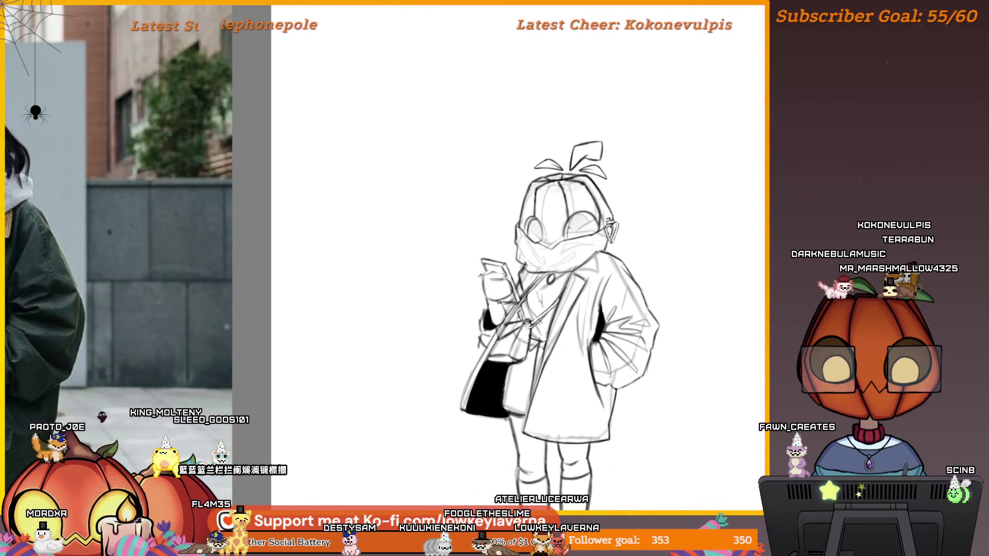
{"action": "scroll", "coordinate": [649, 247], "scroll_direction": "down", "scroll_amount": 5}
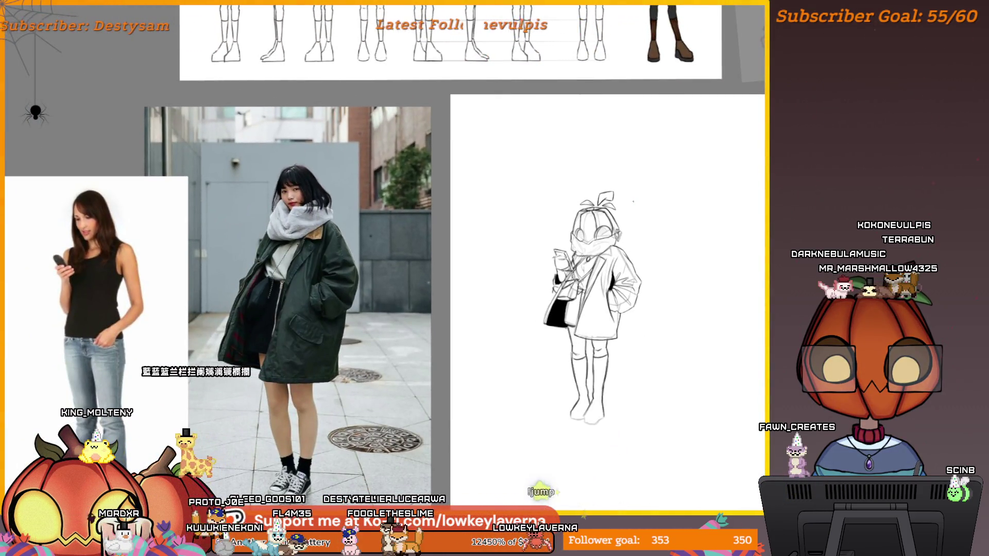
{"action": "scroll", "coordinate": [623, 234], "scroll_direction": "up", "scroll_amount": 5}
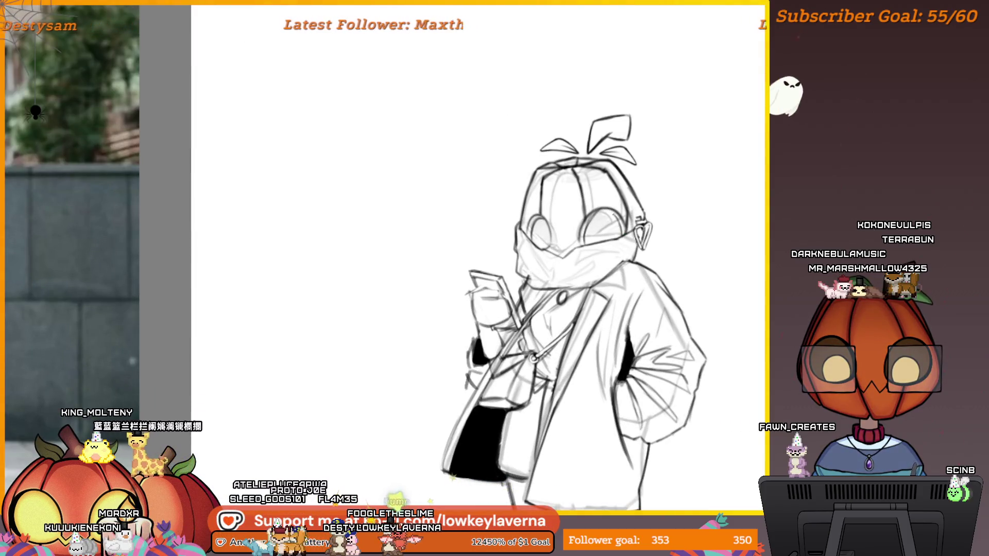
{"action": "scroll", "coordinate": [654, 189], "scroll_direction": "down", "scroll_amount": 5}
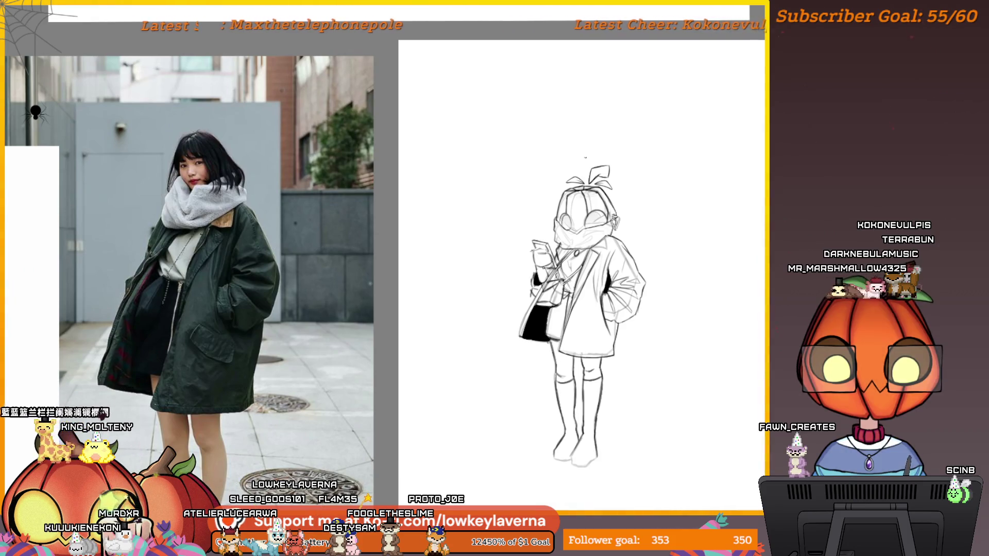
{"action": "scroll", "coordinate": [602, 198], "scroll_direction": "up", "scroll_amount": 5}
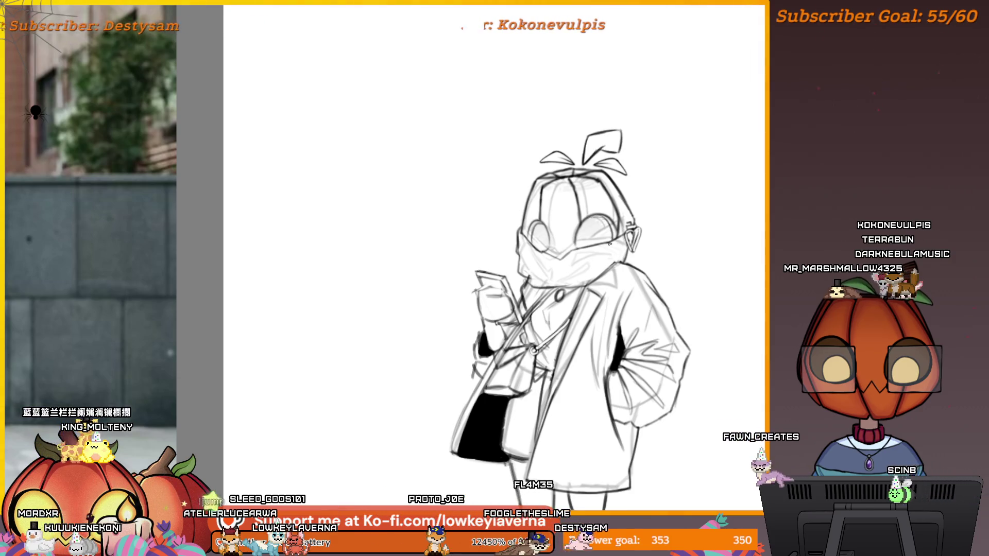
{"action": "scroll", "coordinate": [610, 242], "scroll_direction": "down", "scroll_amount": 5}
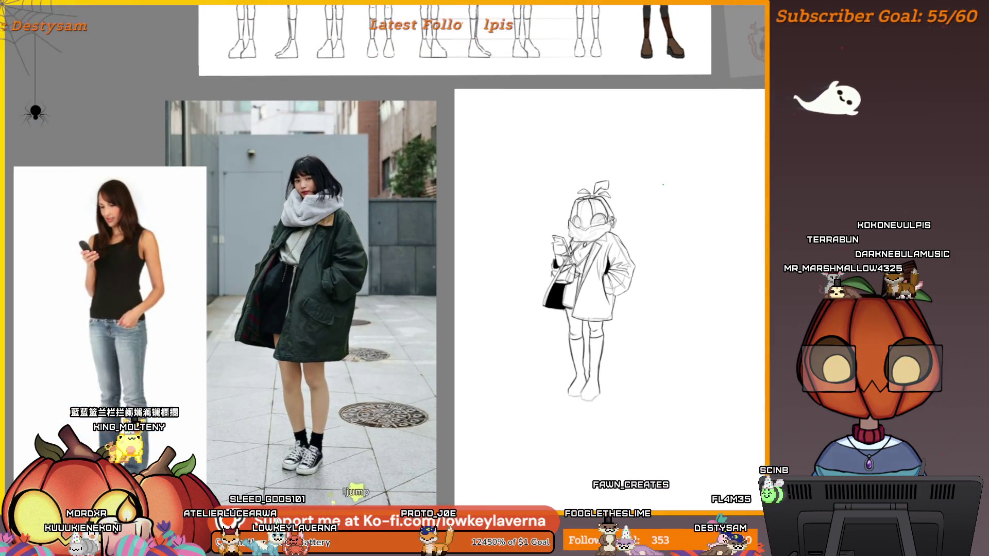
{"action": "key", "text": "m"}
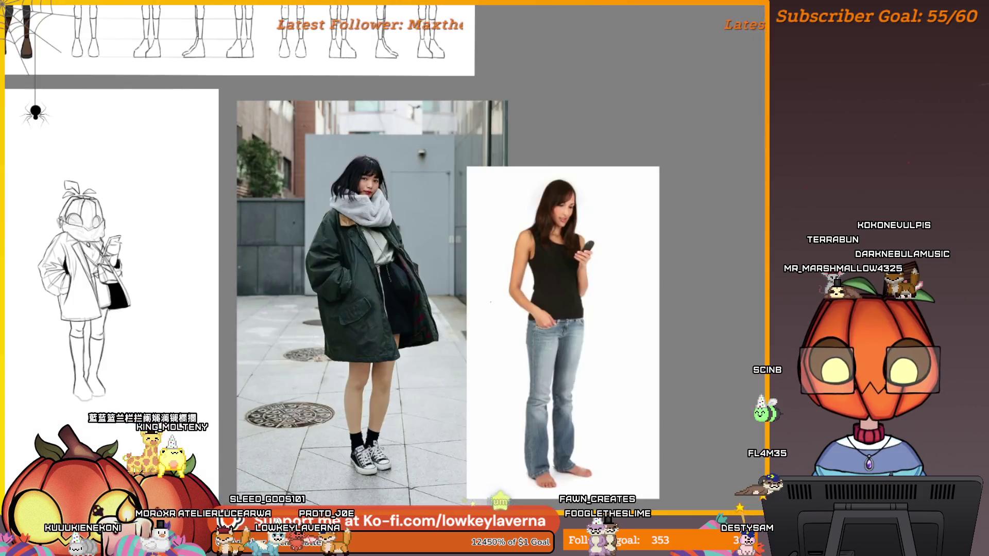
{"action": "scroll", "coordinate": [556, 233], "scroll_direction": "down", "scroll_amount": 3}
{"action": "scroll", "coordinate": [556, 234], "scroll_direction": "up", "scroll_amount": 5}
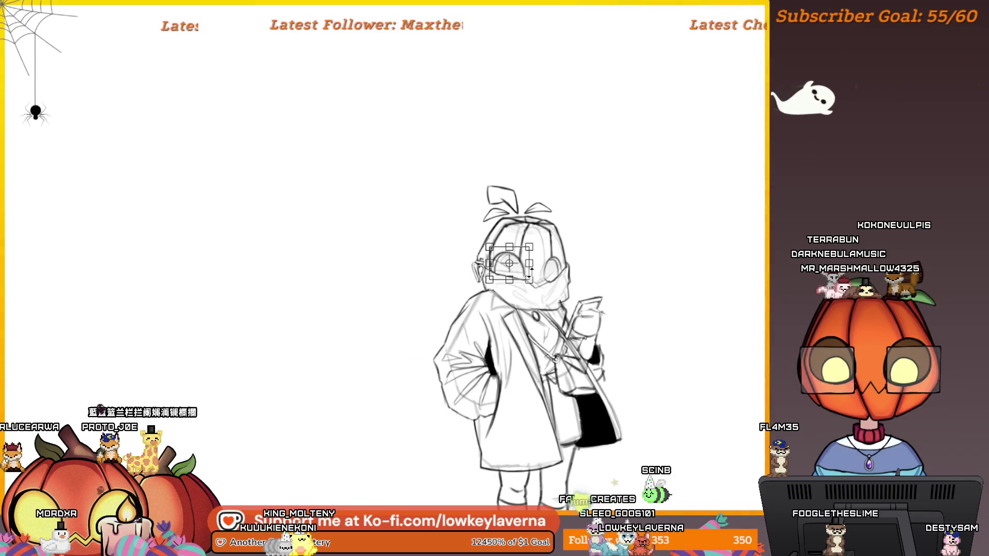
{"action": "key", "text": "ctrl+t"}
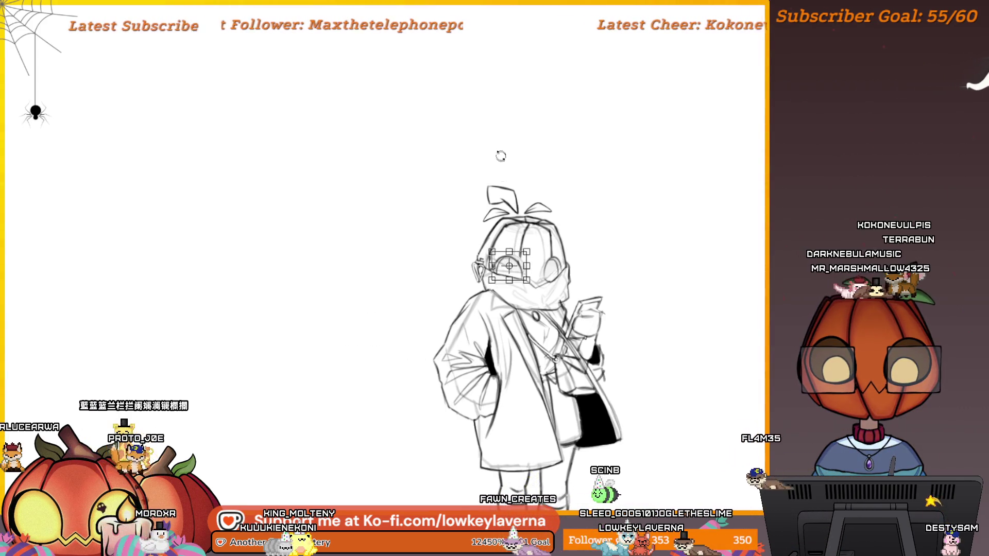
{"action": "key", "text": "Return"}
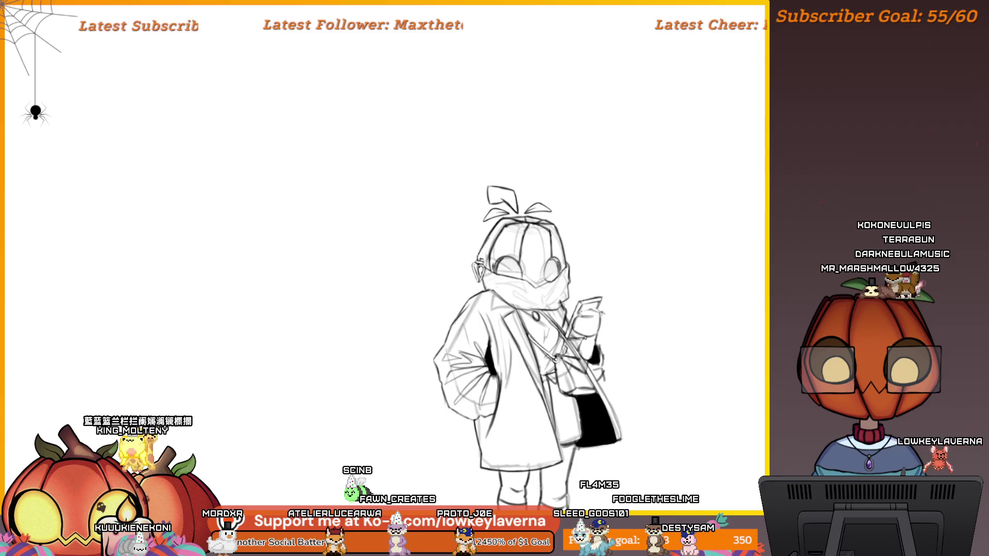
{"action": "key", "text": "ctrl+0"}
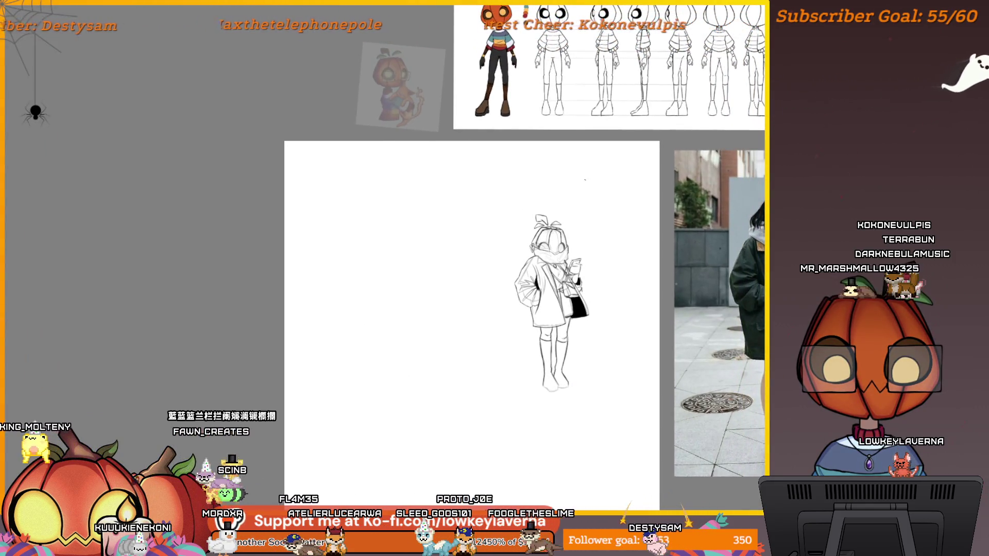
{"action": "scroll", "coordinate": [587, 242], "scroll_direction": "up", "scroll_amount": 2}
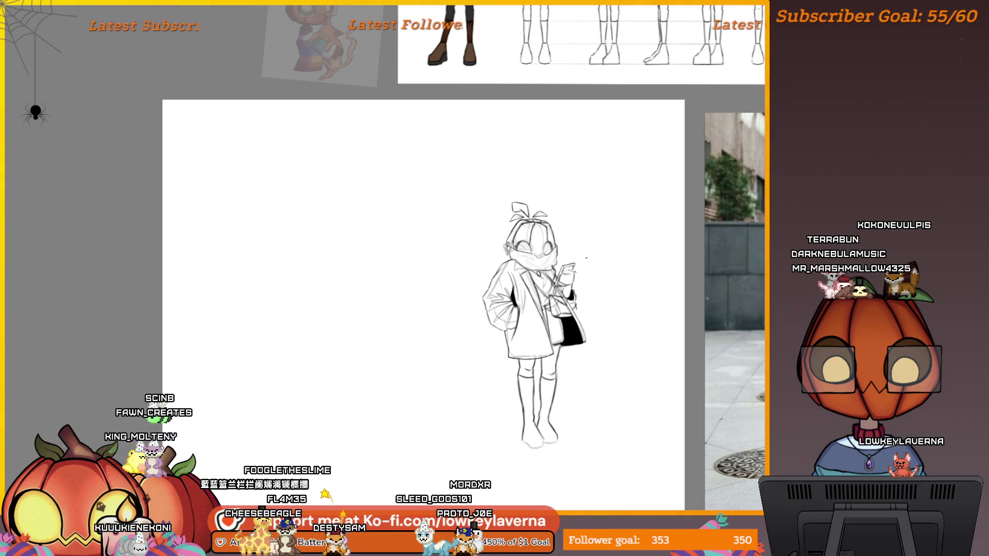
{"action": "scroll", "coordinate": [586, 257], "scroll_direction": "up", "scroll_amount": 2}
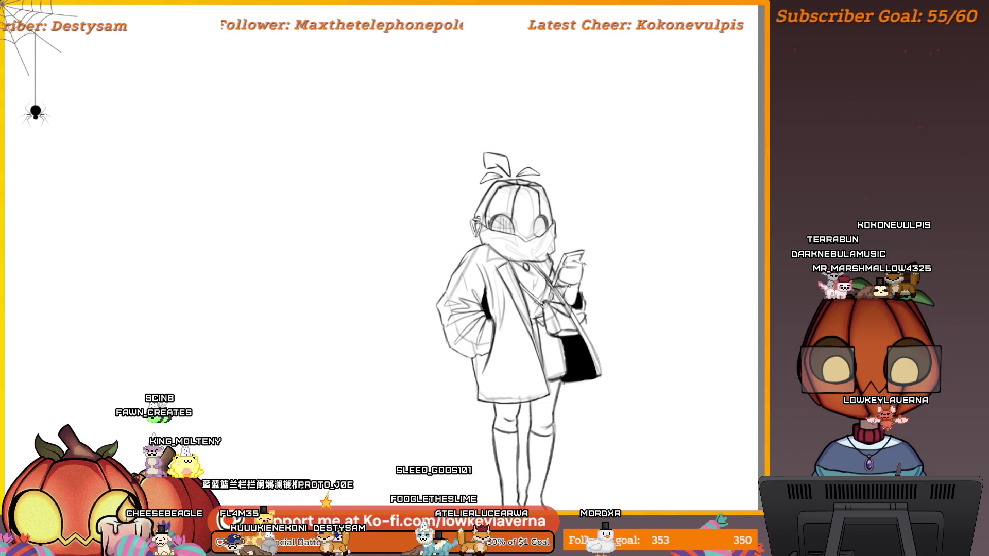
{"action": "scroll", "coordinate": [567, 283], "scroll_direction": "down", "scroll_amount": 5}
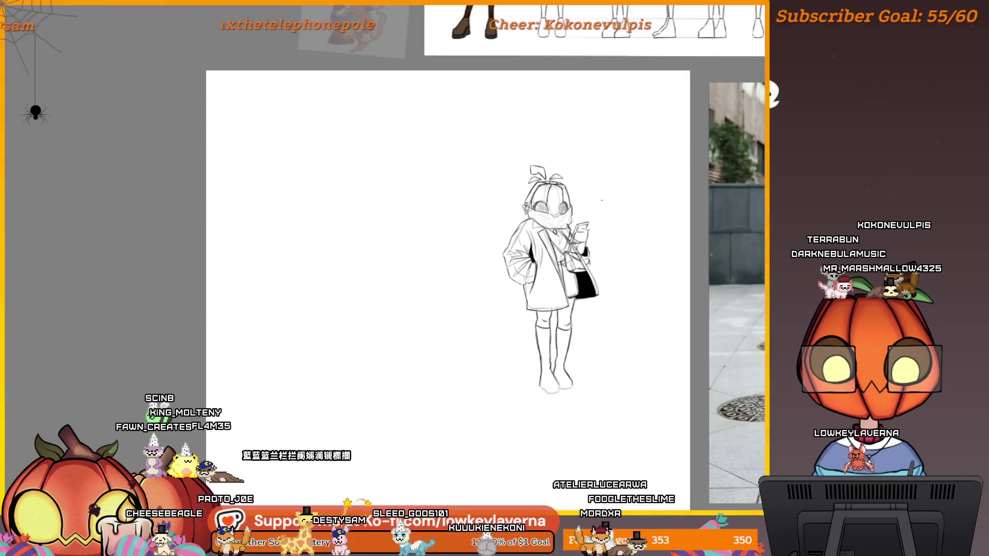
{"action": "scroll", "coordinate": [566, 283], "scroll_direction": "up", "scroll_amount": 5}
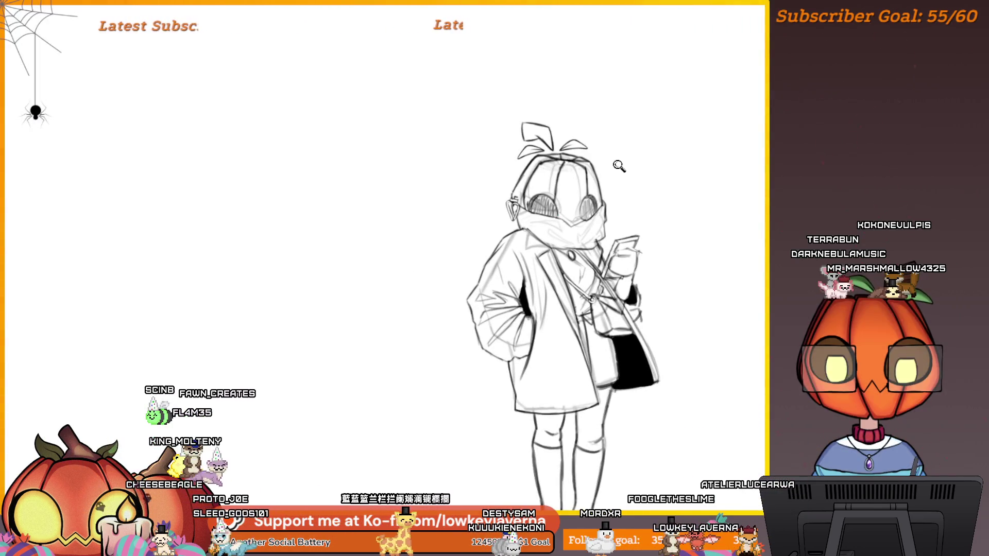
{"action": "scroll", "coordinate": [619, 165], "scroll_direction": "down", "scroll_amount": 5}
{"action": "scroll", "coordinate": [583, 234], "scroll_direction": "up", "scroll_amount": 2}
{"action": "left_click", "coordinate": [582, 234]}
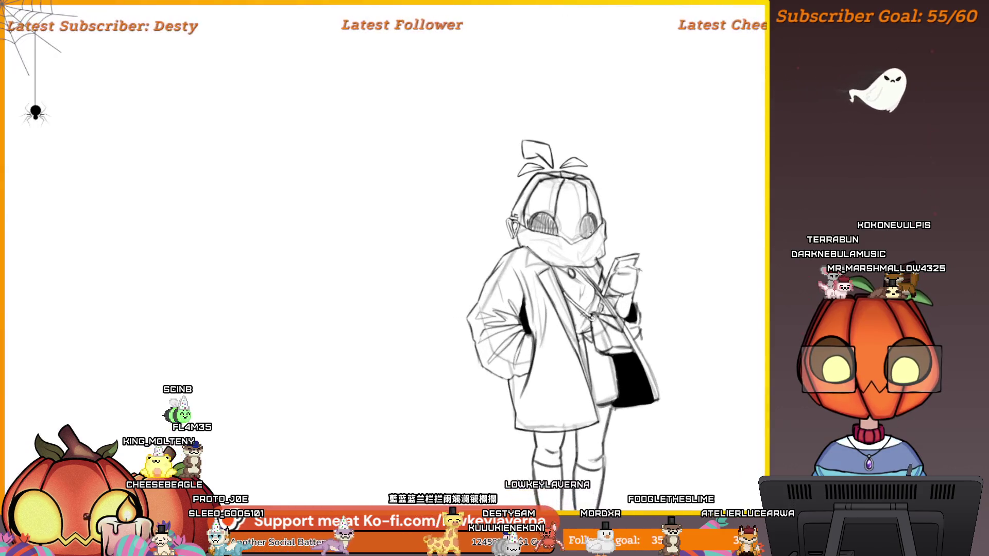
{"action": "scroll", "coordinate": [628, 161], "scroll_direction": "up", "scroll_amount": 3}
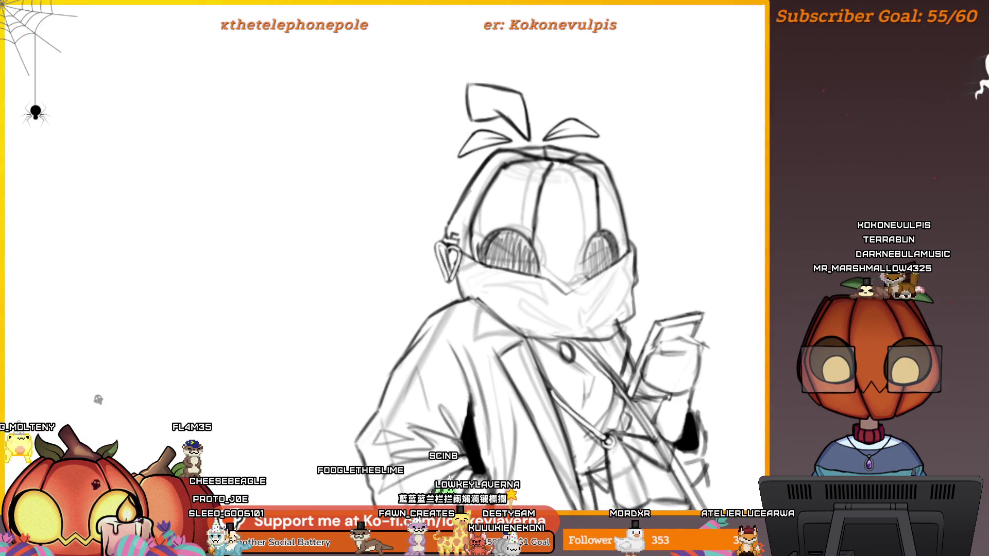
{"action": "scroll", "coordinate": [567, 284], "scroll_direction": "down", "scroll_amount": 5}
{"action": "left_click_drag", "start_coordinate": [715, 280], "coordinate": [651, 291]}
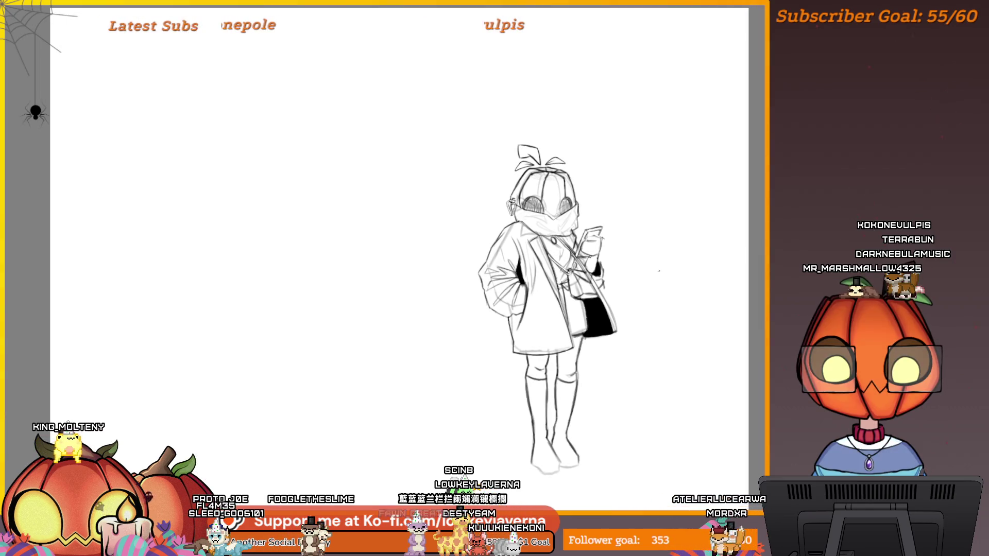
{"action": "left_click_drag", "start_coordinate": [644, 338], "coordinate": [642, 314]}
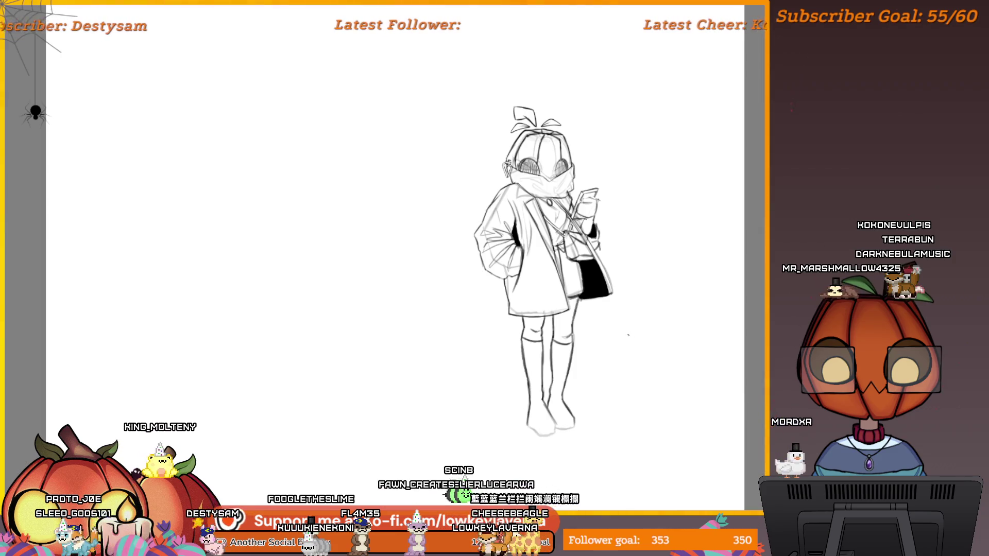
{"action": "key", "text": "m"}
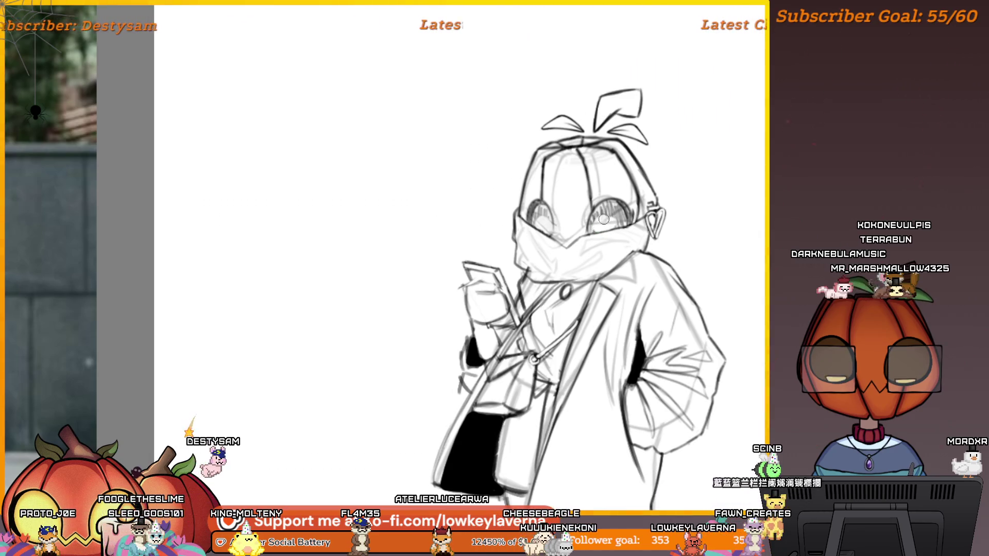
Step: Zoom out and pan the sketch beside the oversized-coat reference photo, then lasso the head
{"action": "key", "text": "ctrl+minus"}
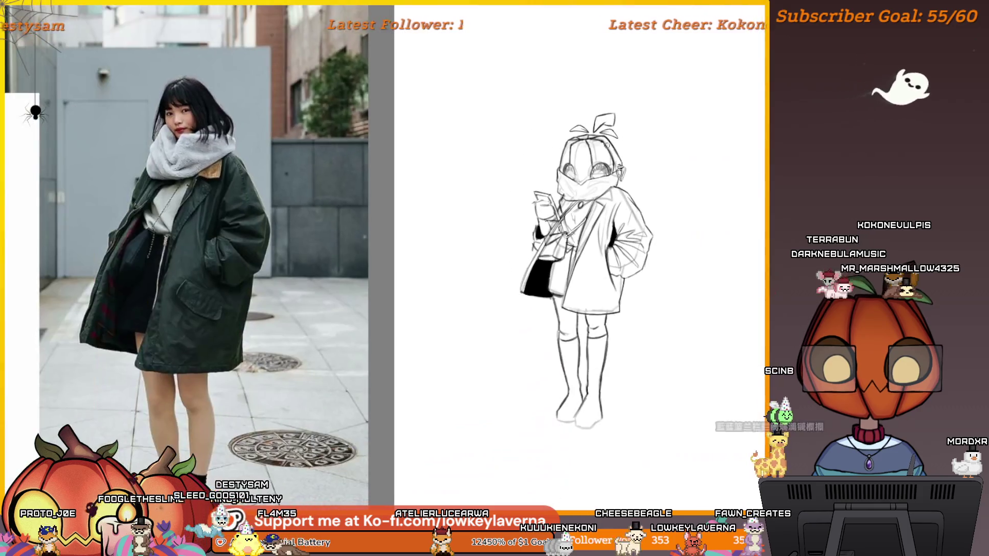
{"action": "scroll", "coordinate": [592, 152], "scroll_direction": "up", "scroll_amount": 5}
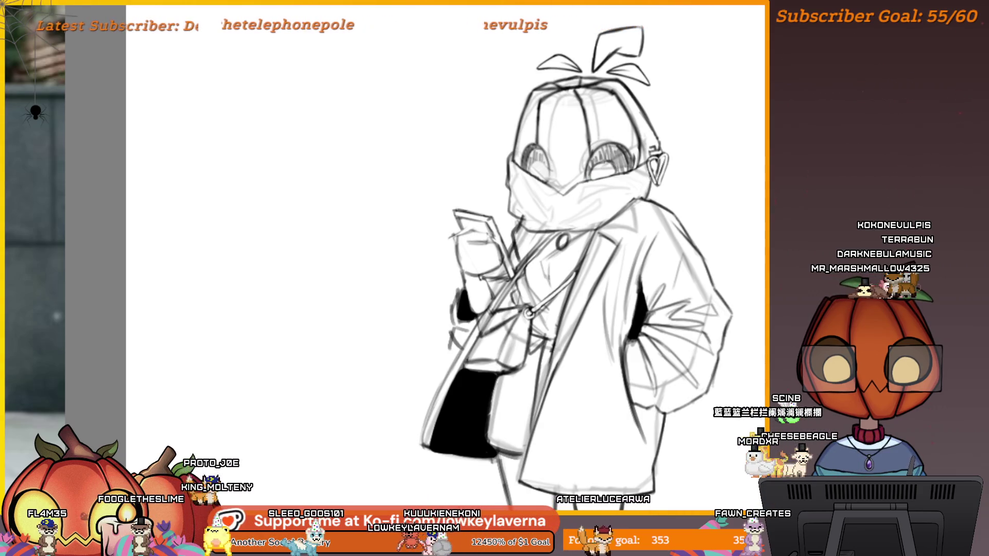
{"action": "left_click_drag", "start_coordinate": [612, 150], "coordinate": [621, 171]}
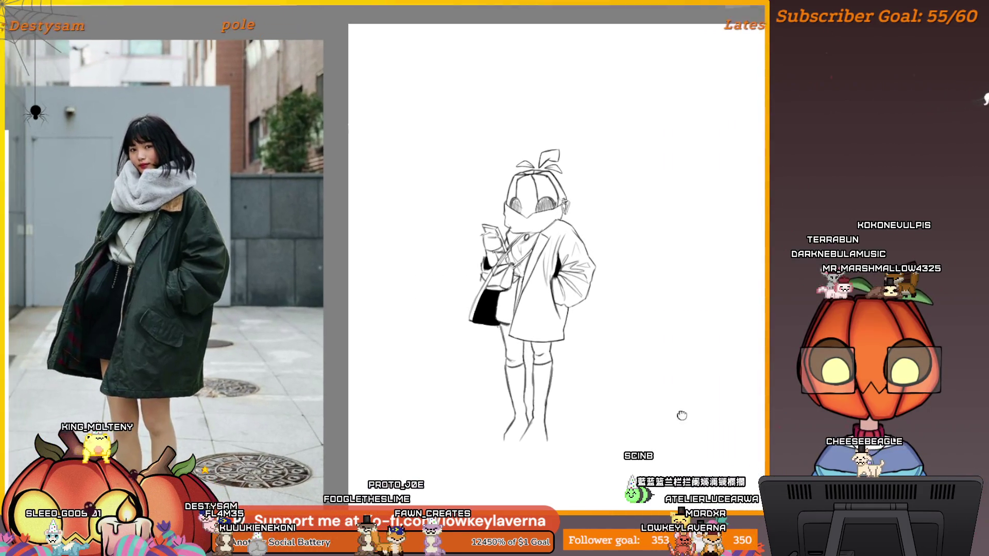
{"action": "scroll", "coordinate": [680, 338], "scroll_direction": "down", "scroll_amount": 3}
{"action": "mouse_move", "coordinate": [687, 340]}
{"action": "left_mouse_down"}
{"action": "mouse_move", "coordinate": [634, 441]}
{"action": "mouse_move", "coordinate": [651, 411]}
{"action": "left_mouse_up"}
{"action": "scroll", "coordinate": [620, 369], "scroll_direction": "up", "scroll_amount": 3}
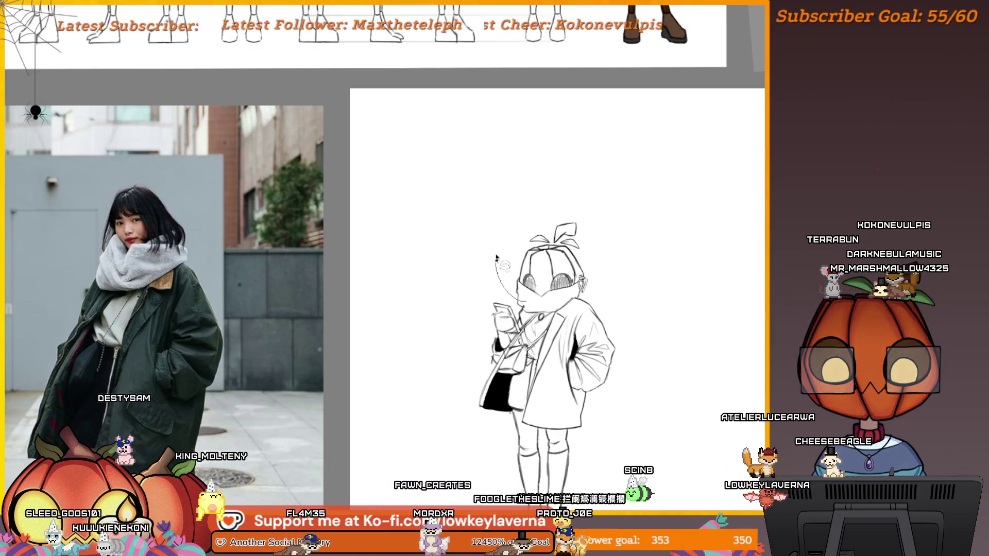
{"action": "left_click_drag", "start_coordinate": [601, 290], "coordinate": [598, 293]}
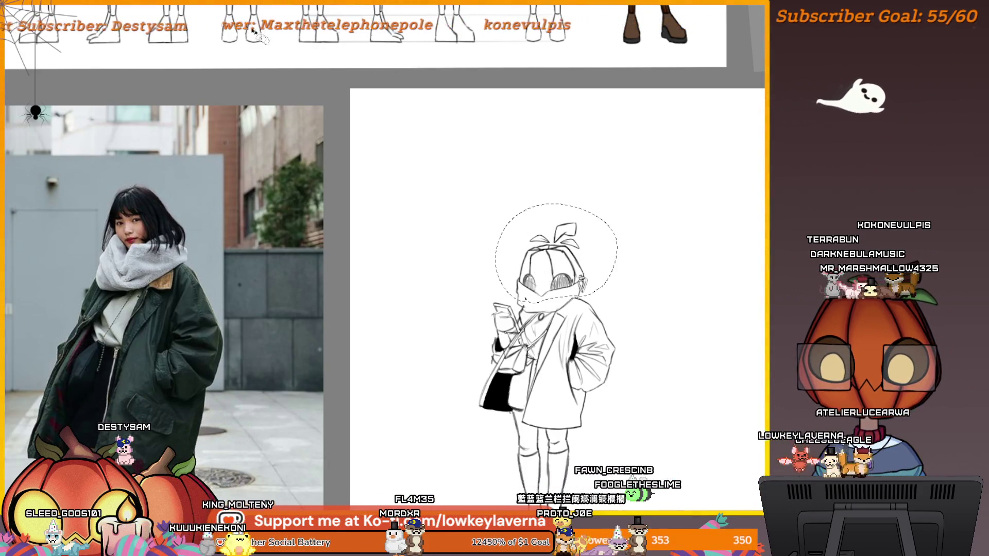
Step: Widen the selected head slightly, scale it down, and commit the resize
{"action": "mouse_move", "coordinate": [617, 254]}
{"action": "left_mouse_down"}
{"action": "mouse_move", "coordinate": [626, 251]}
{"action": "mouse_move", "coordinate": [606, 250]}
{"action": "left_mouse_up"}
{"action": "left_click_drag", "start_coordinate": [622, 204], "coordinate": [616, 212]}
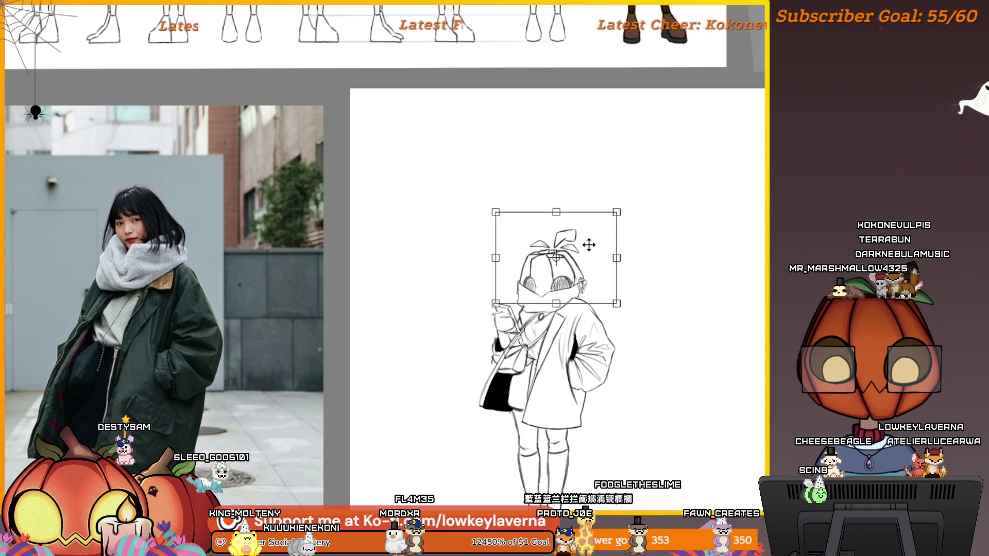
{"action": "scroll", "coordinate": [587, 248], "scroll_direction": "down", "scroll_amount": 3}
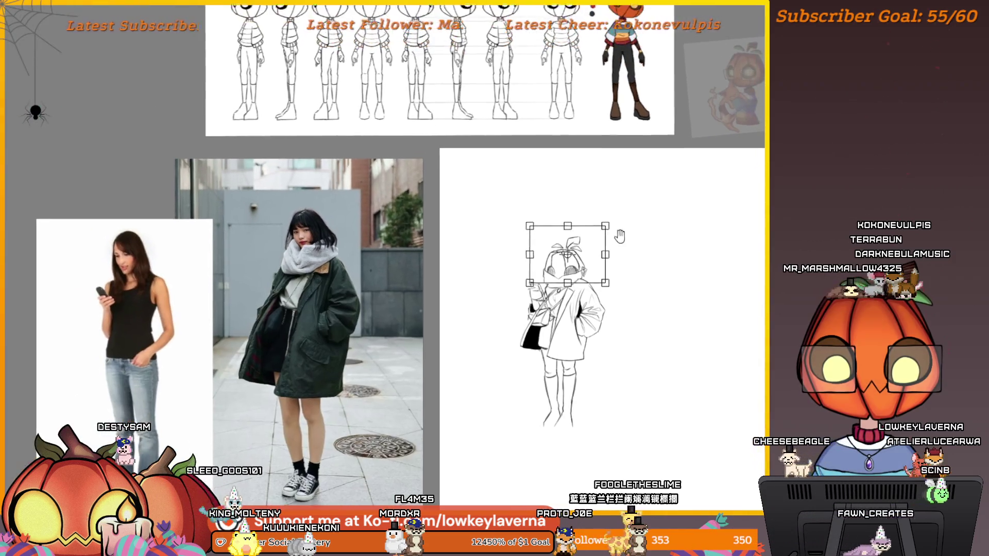
{"action": "scroll", "coordinate": [606, 270], "scroll_direction": "up", "scroll_amount": 1}
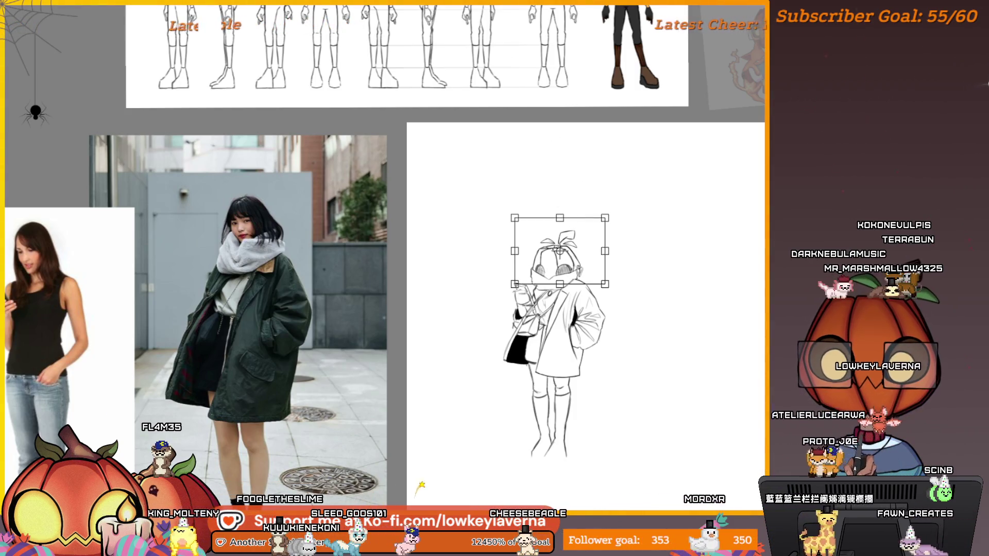
{"action": "key", "text": "Return"}
{"action": "left_click_drag", "start_coordinate": [682, 218], "coordinate": [645, 232]}
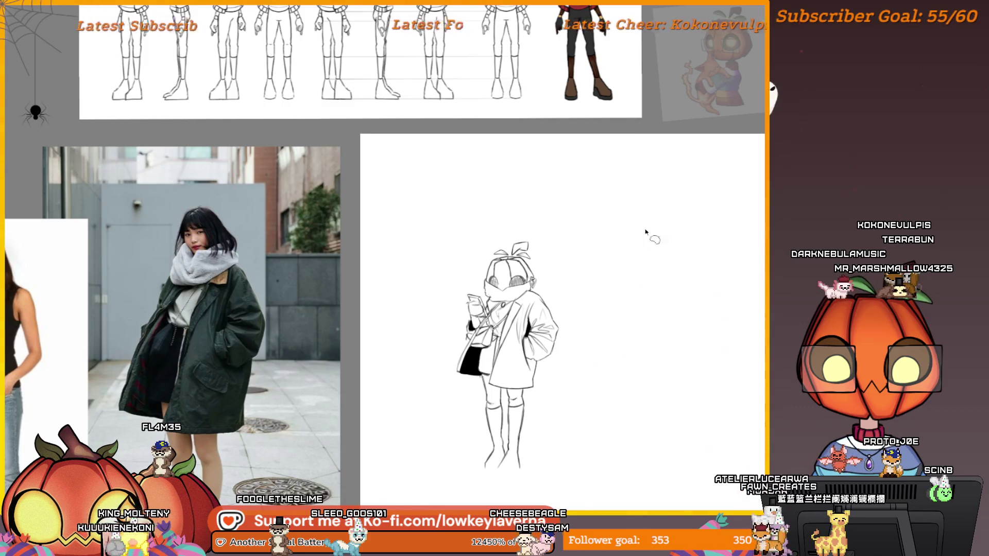
{"action": "key", "text": "m"}
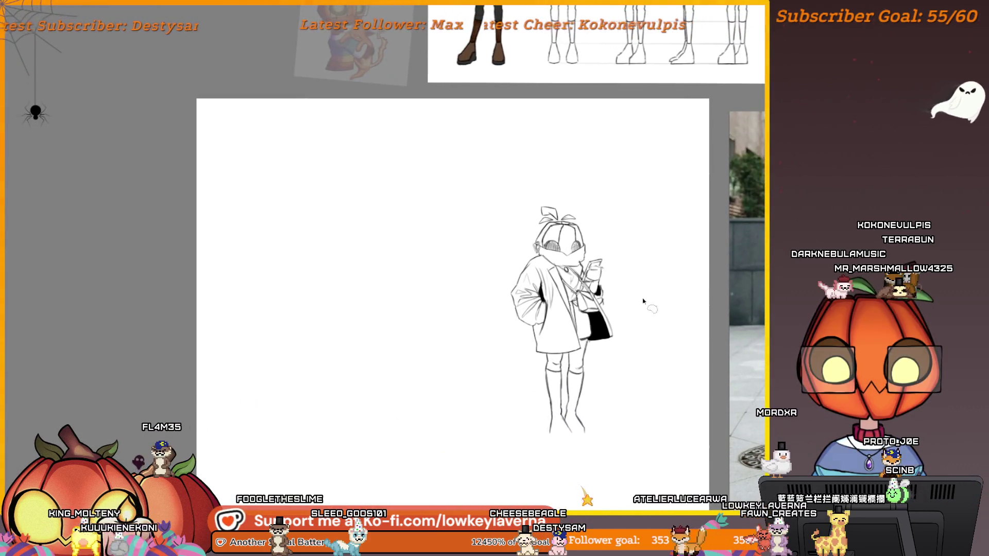
{"action": "scroll", "coordinate": [610, 258], "scroll_direction": "up", "scroll_amount": 2}
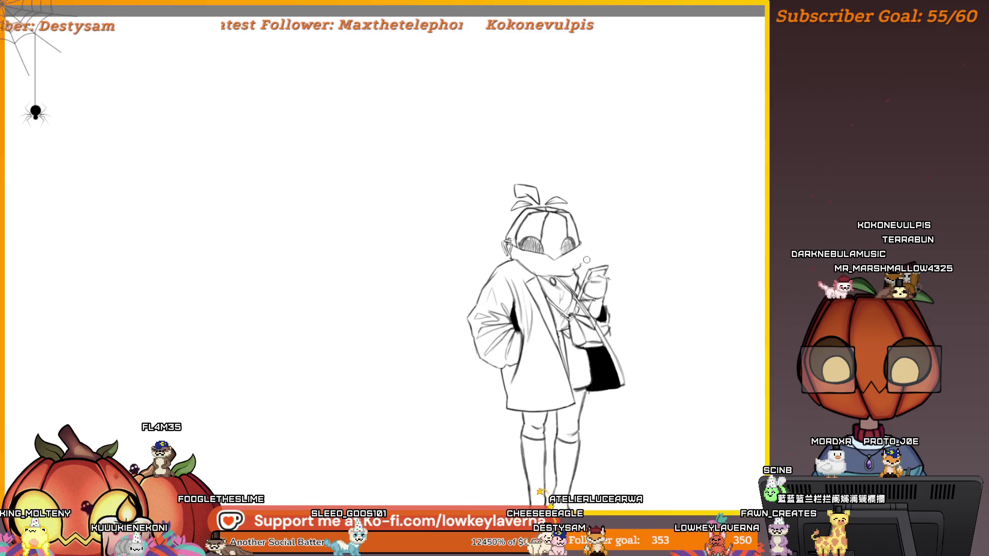
{"action": "scroll", "coordinate": [618, 237], "scroll_direction": "down", "scroll_amount": 2}
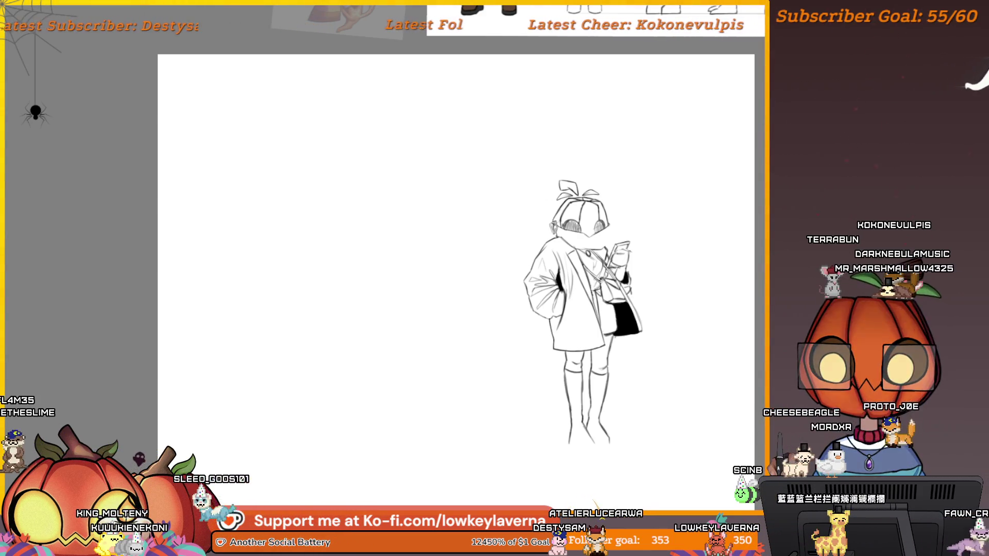
{"action": "scroll", "coordinate": [582, 289], "scroll_direction": "up", "scroll_amount": 3}
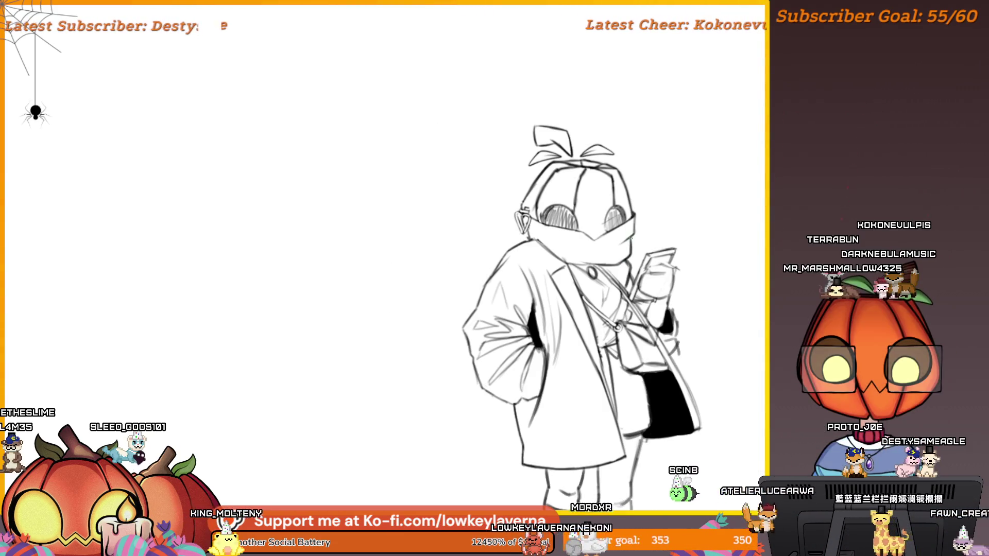
{"action": "mouse_move", "coordinate": [569, 240]}
{"action": "left_mouse_down"}
{"action": "mouse_move", "coordinate": [554, 274]}
{"action": "mouse_move", "coordinate": [507, 279]}
{"action": "left_mouse_up"}
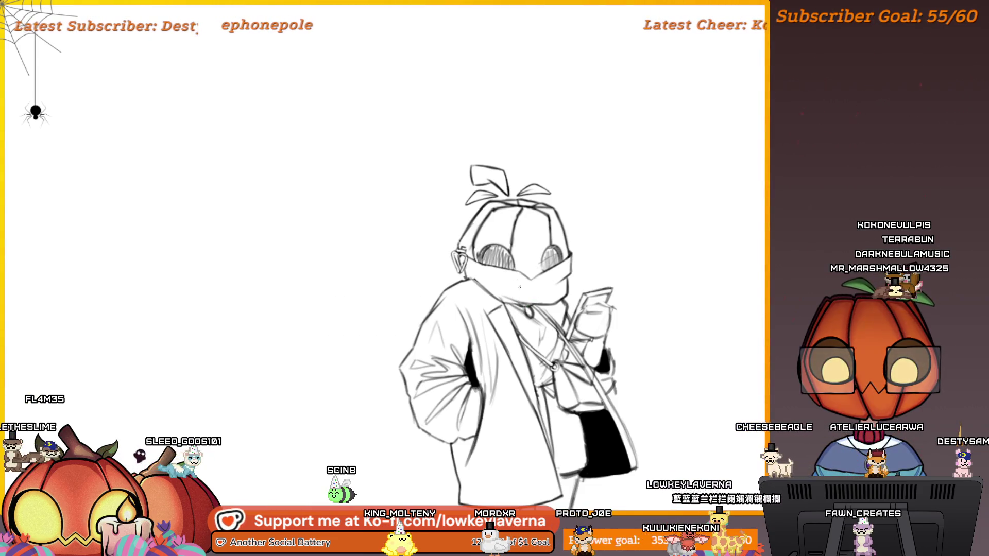
{"action": "key", "text": "ctrl+0"}
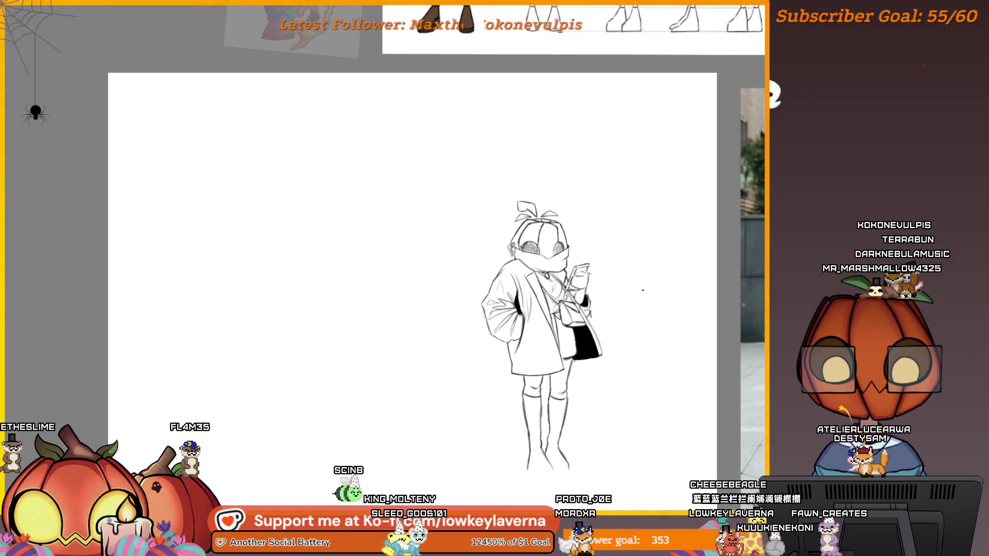
{"action": "key", "text": "m"}
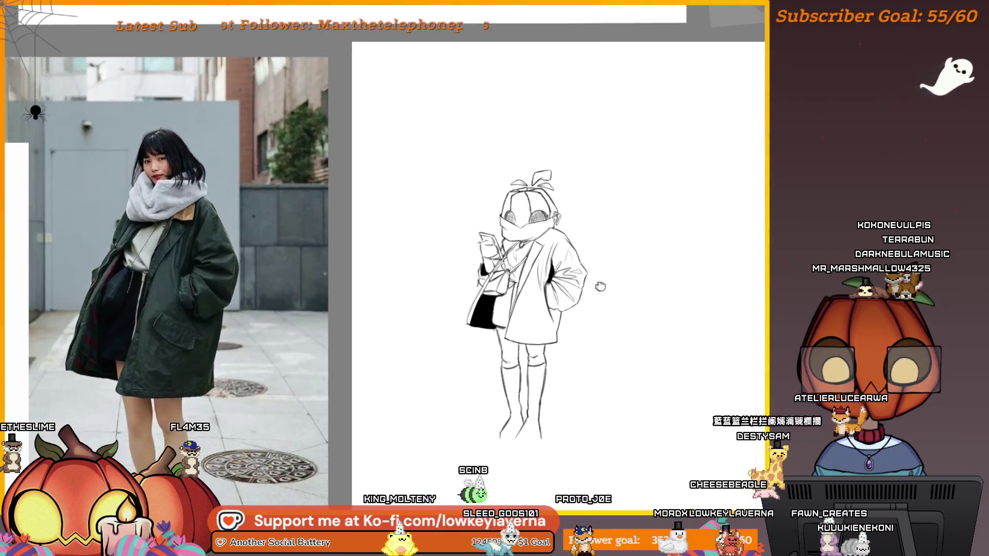